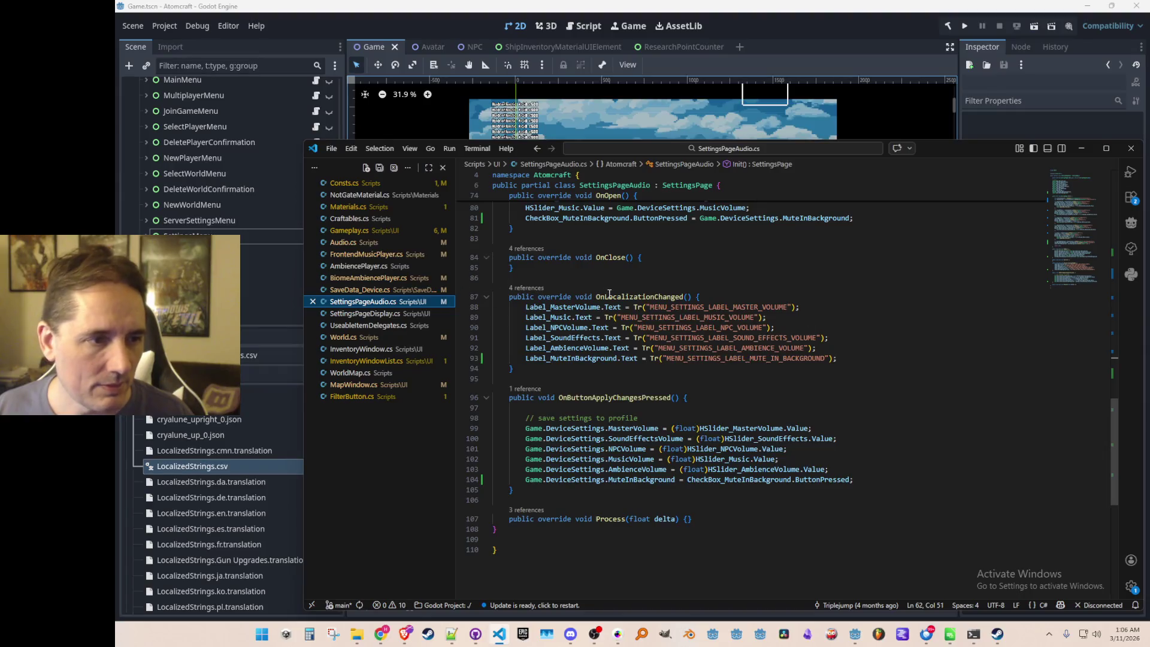
# Jump from SettingsPageAudio.cs to MusicVolume's declaration in SaveData_Device.cs and browse to ApplySettings.
pyautogui.scroll(15, 776, 298)
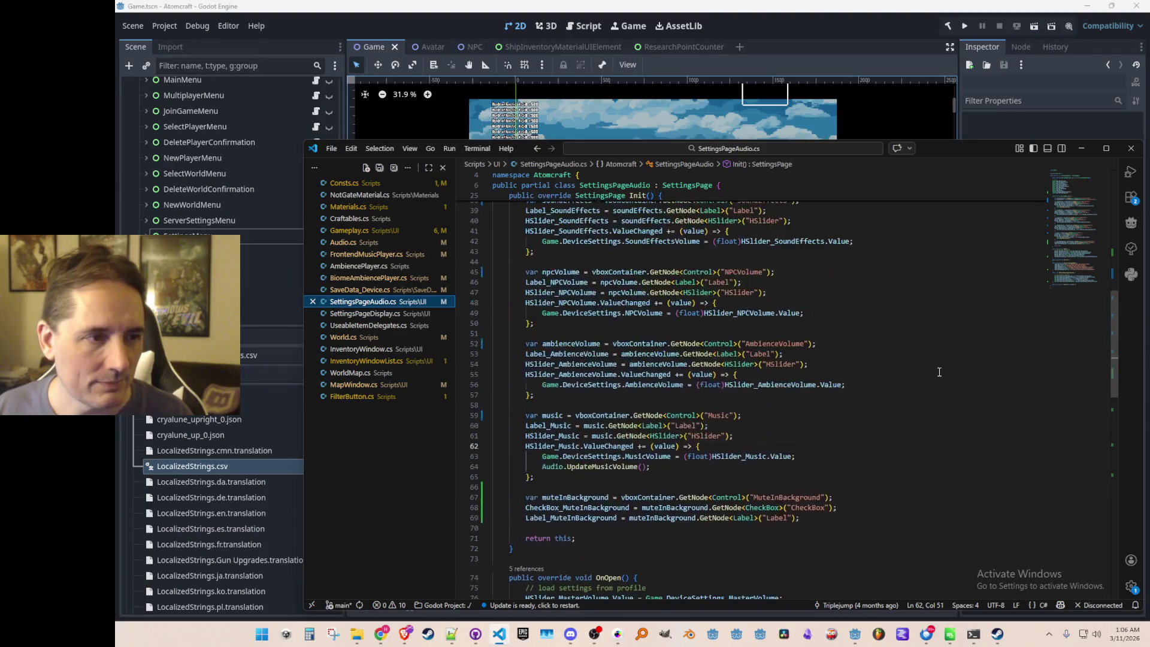
pyautogui.scroll(-15, 967, 356)
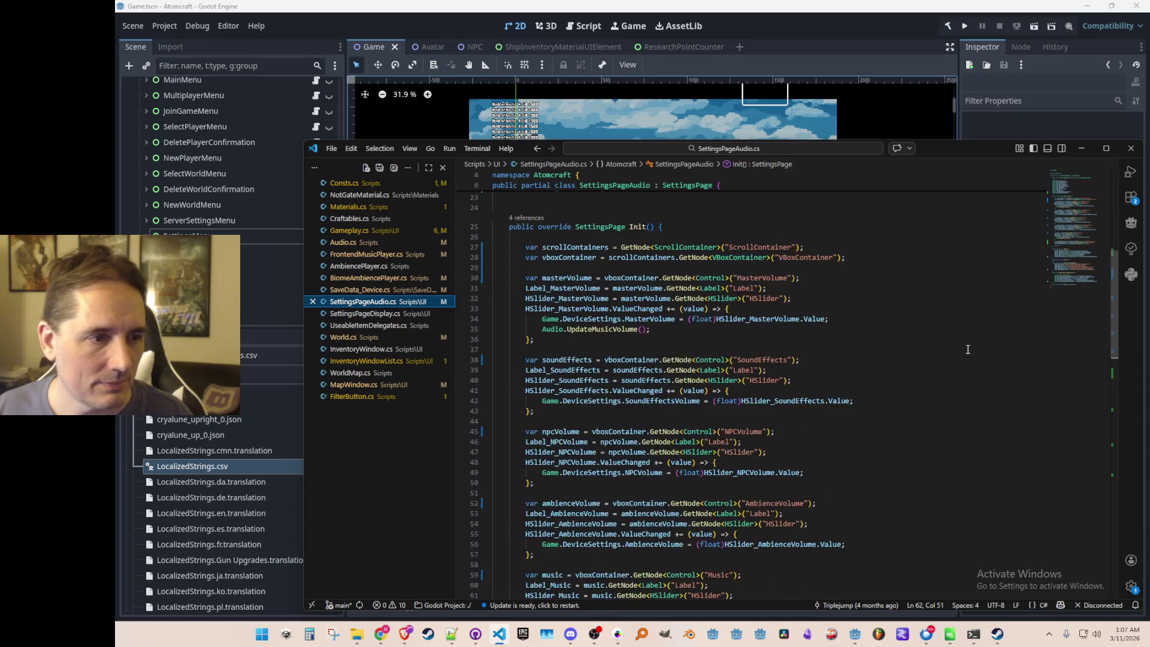
pyautogui.scroll(-2, 958, 341)
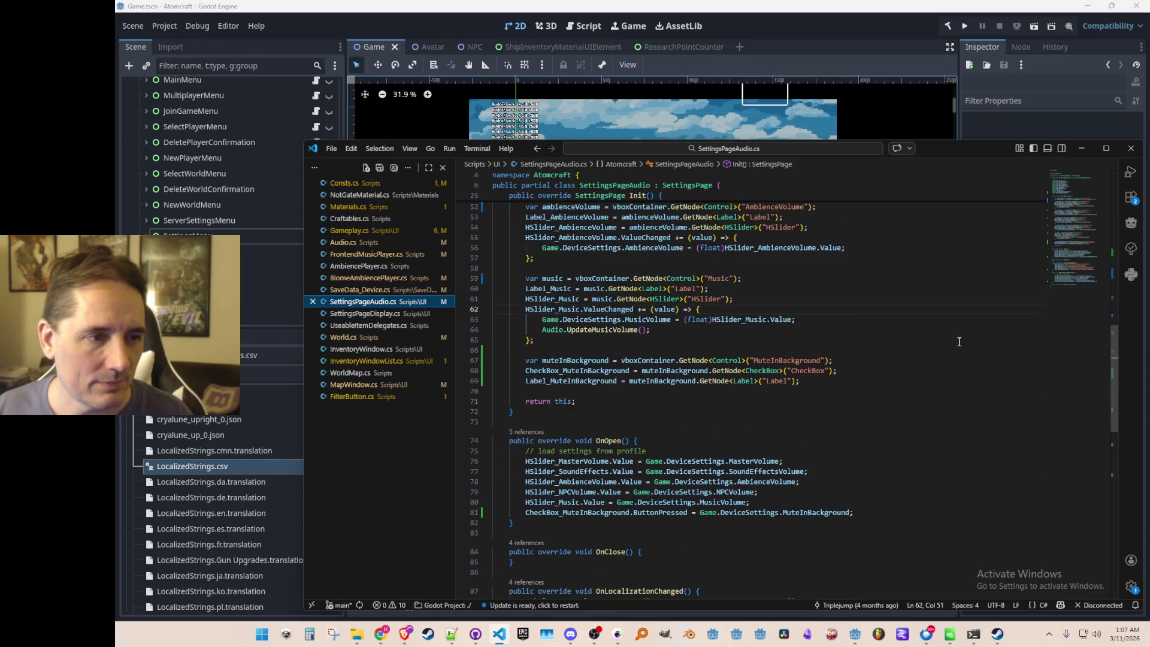
pyautogui.keyDown('ctrl'); pyautogui.click(647, 319); pyautogui.keyUp('ctrl')
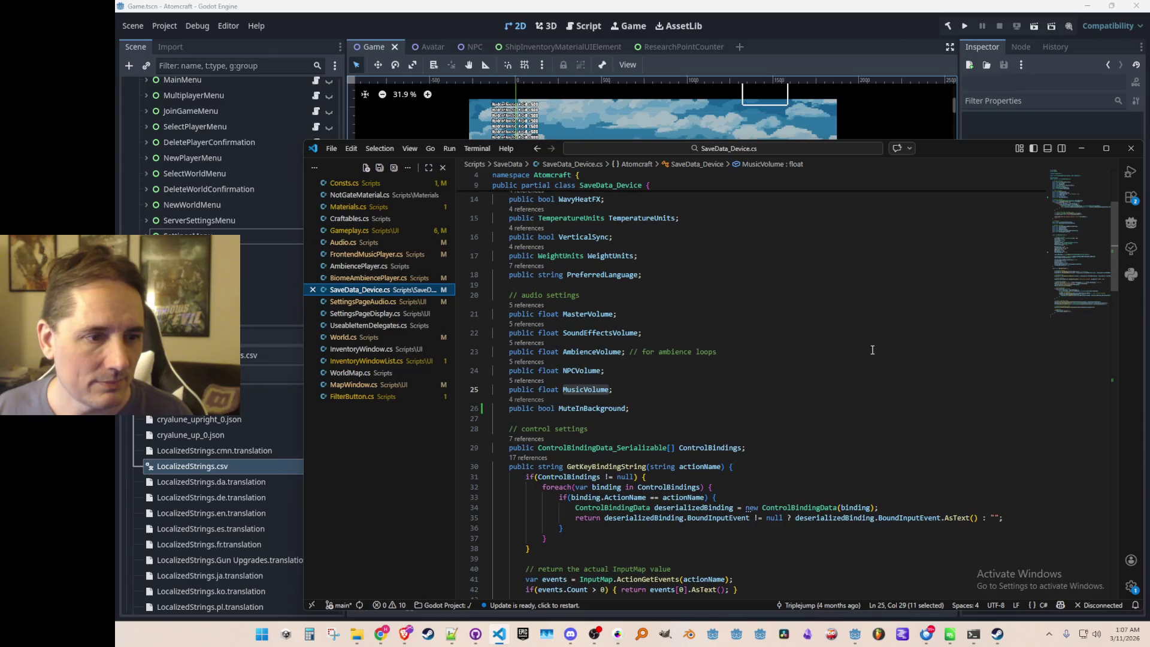
pyautogui.click(835, 378)
pyautogui.click(1072, 304)
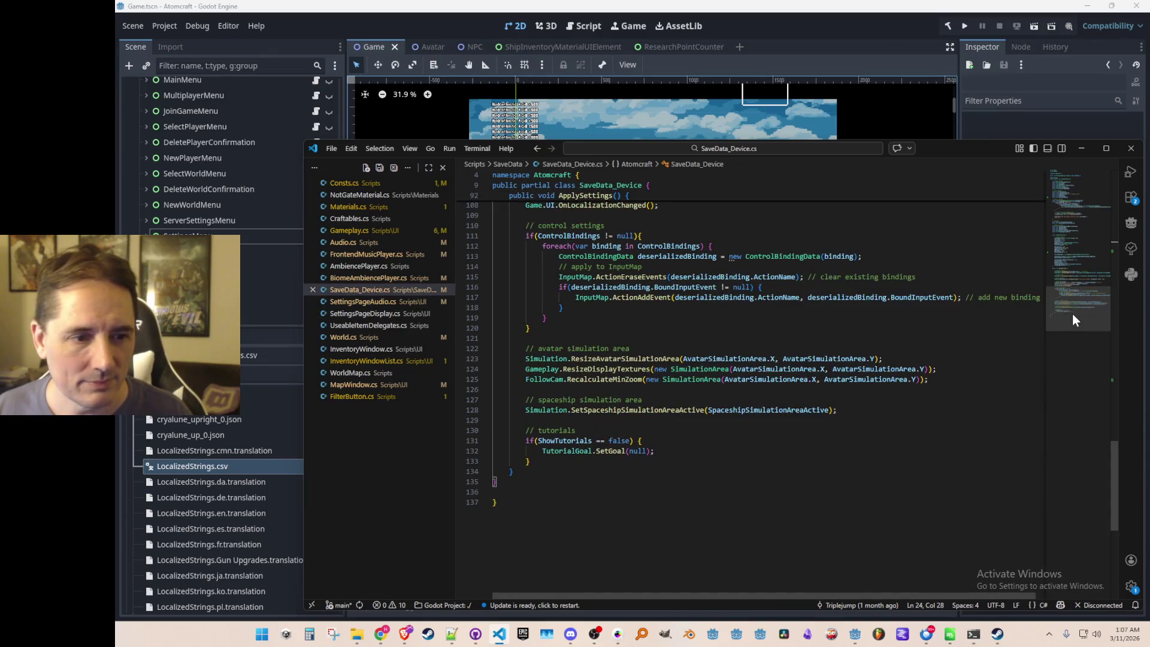
pyautogui.moveTo(1083, 284)
pyautogui.mouseDown()
pyautogui.moveTo(1080, 269)
pyautogui.moveTo(1055, 288)
pyautogui.moveTo(1069, 250)
pyautogui.moveTo(1065, 237)
pyautogui.moveTo(1055, 255)
pyautogui.moveTo(1054, 231)
pyautogui.moveTo(1049, 248)
pyautogui.moveTo(1048, 231)
pyautogui.moveTo(1043, 241)
pyautogui.mouseUp()
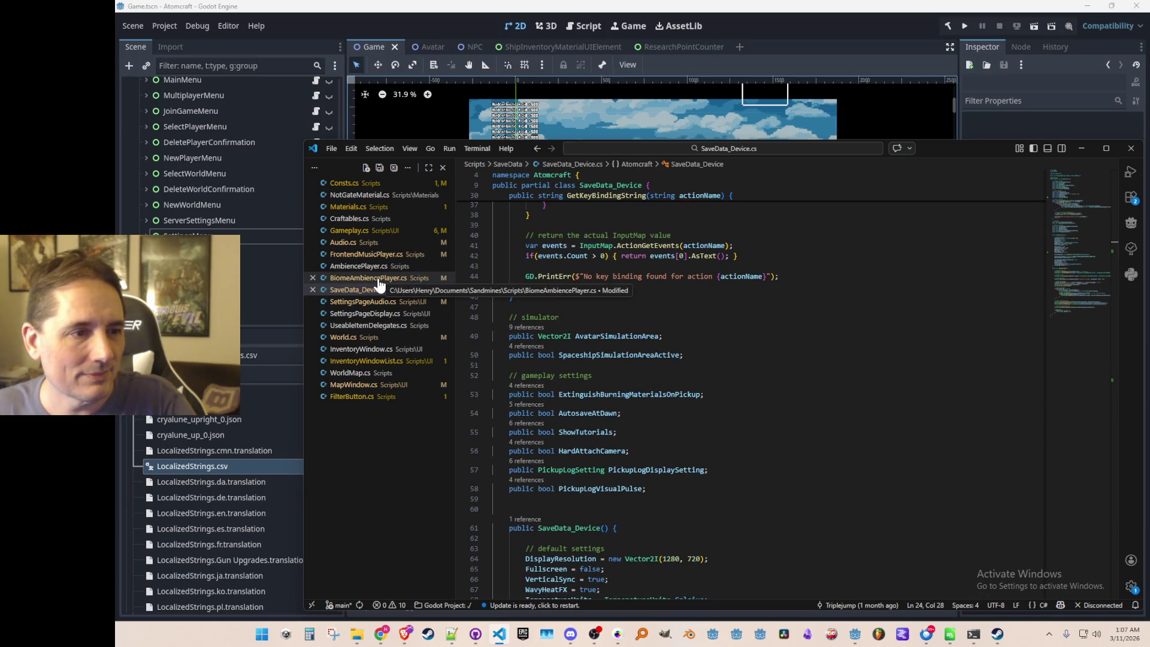
# Visit AmbiencePlayer.cs and return, then search SaveData_Device.cs for MusicVolume in the constructor defaults.
pyautogui.hotkey('ctrl', 'Tab')
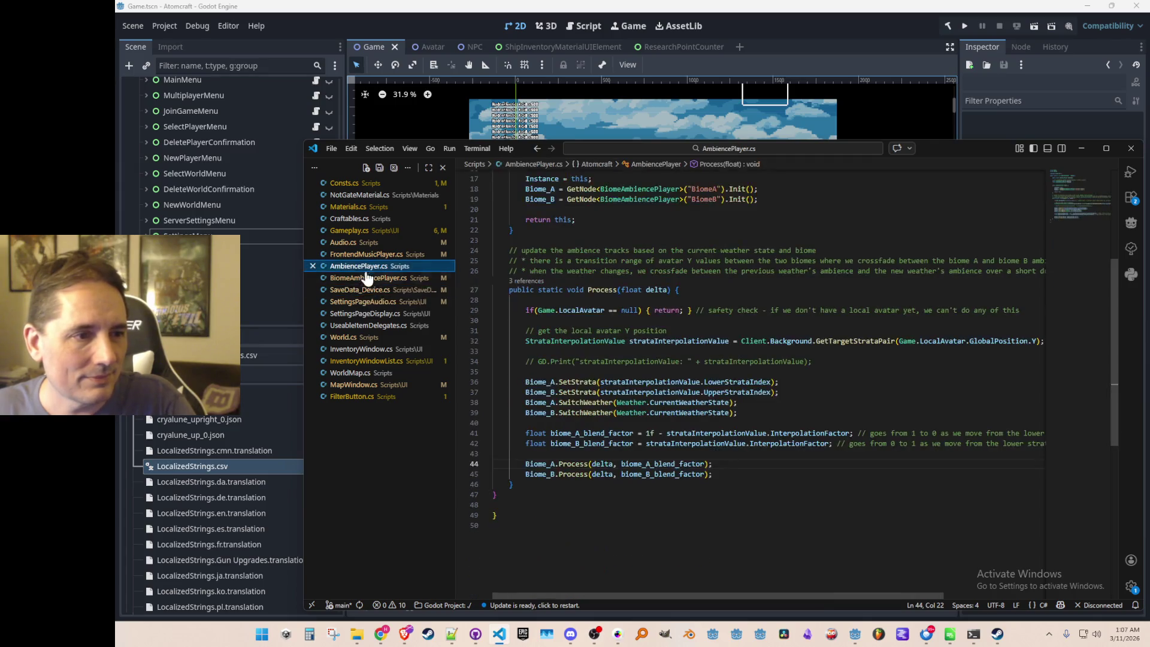
pyautogui.click(363, 290)
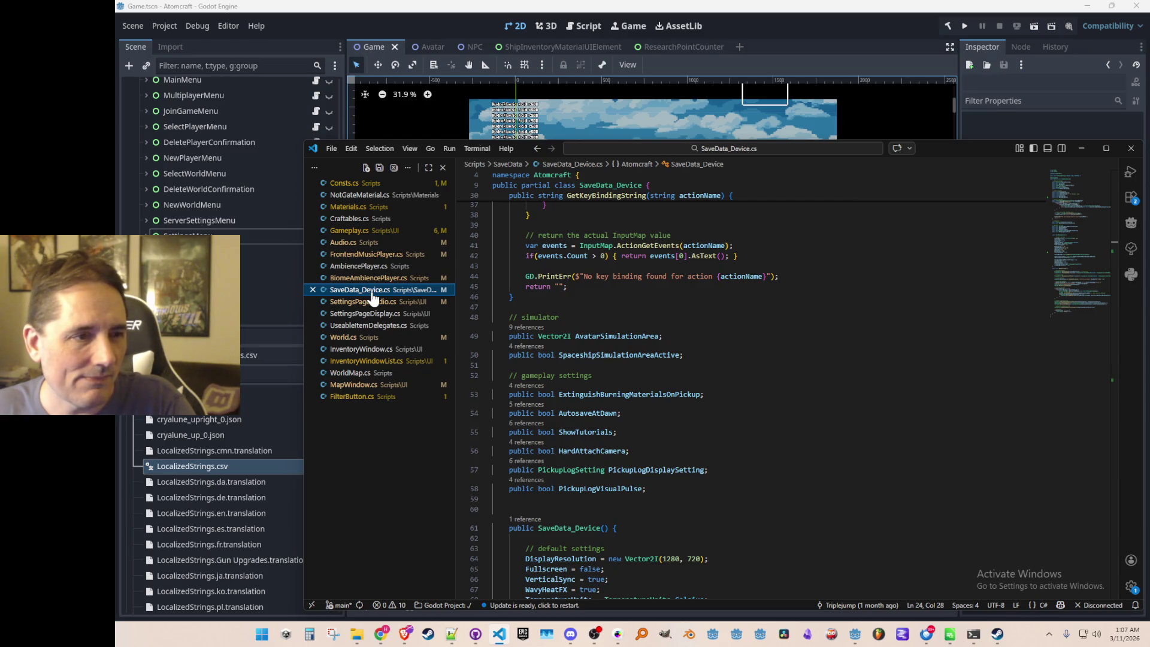
pyautogui.scroll(-10, 814, 361)
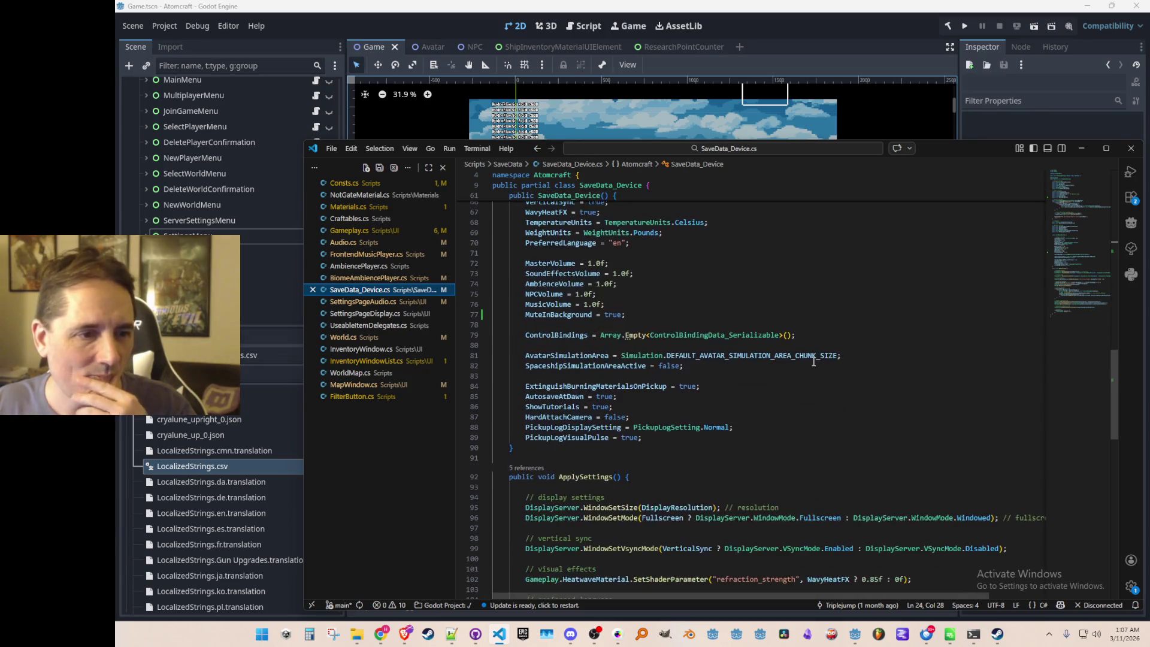
pyautogui.doubleClick(561, 316)
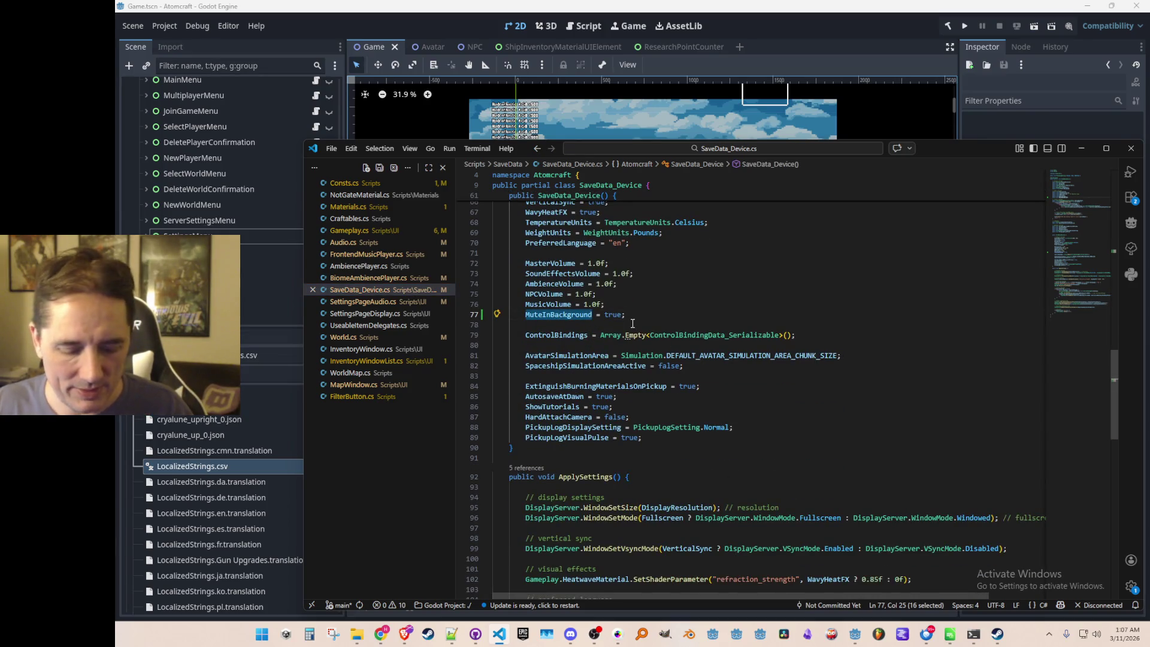
pyautogui.doubleClick(548, 305)
pyautogui.hotkey('ctrl', 'f')
pyautogui.press('Return')
pyautogui.press('Return')
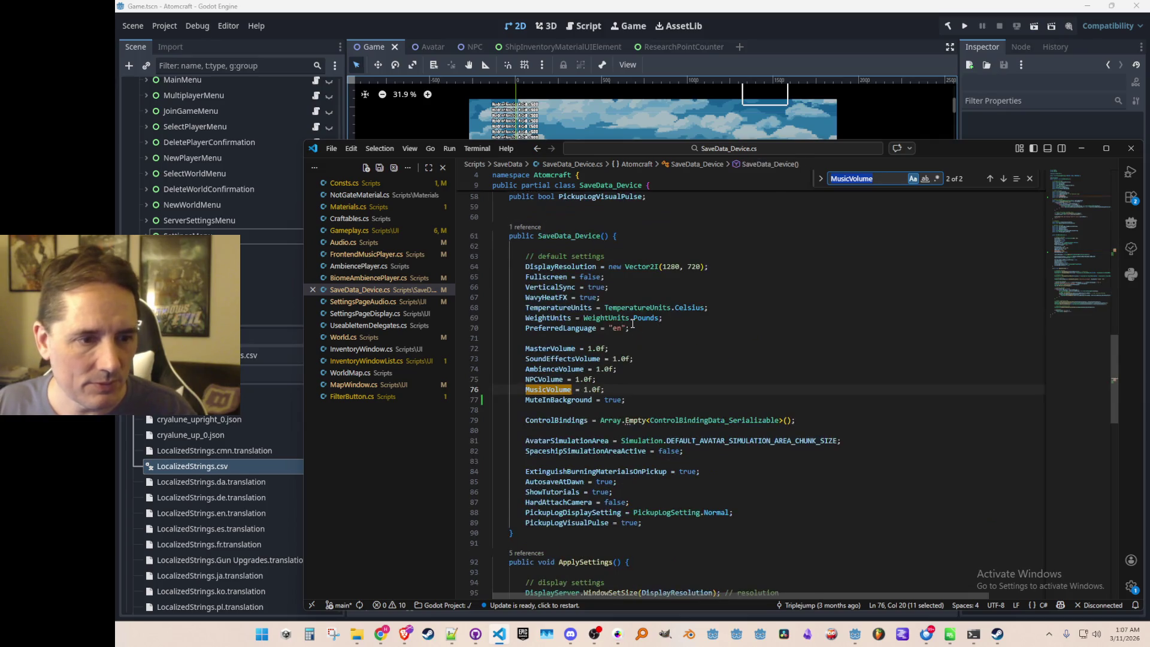
pyautogui.press('Escape')
# Scroll up to MuteInBackground's declaration and open its '4 references' CodeLens.
pyautogui.press('Home')
pyautogui.scroll(7, 653, 353)
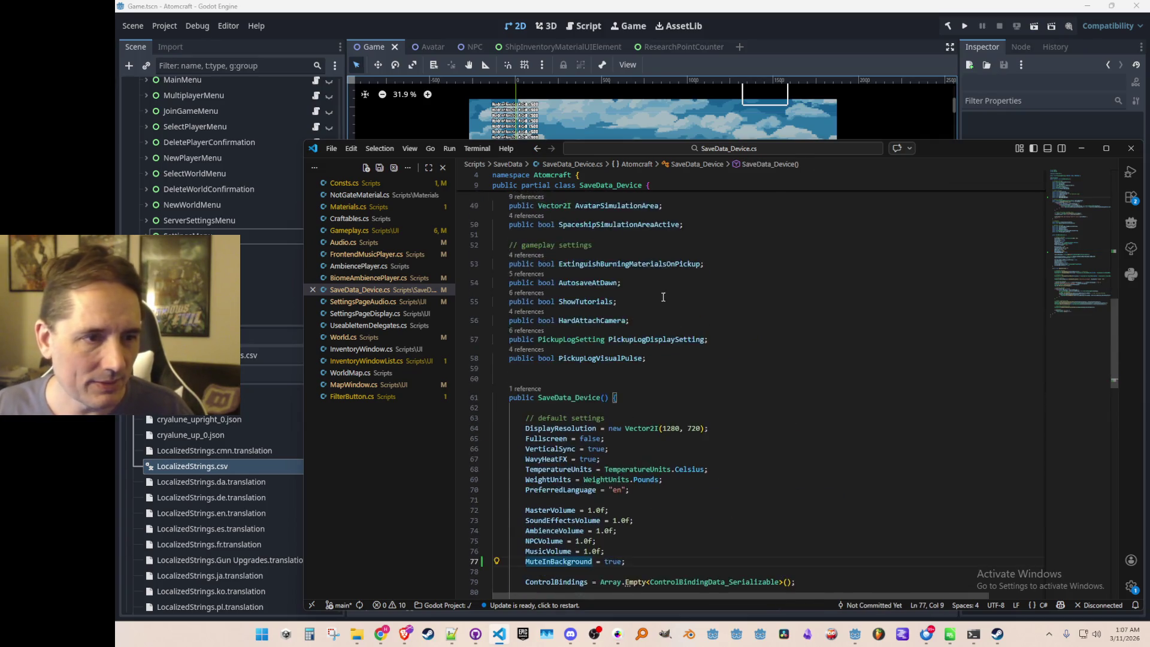
pyautogui.scroll(5, 666, 366)
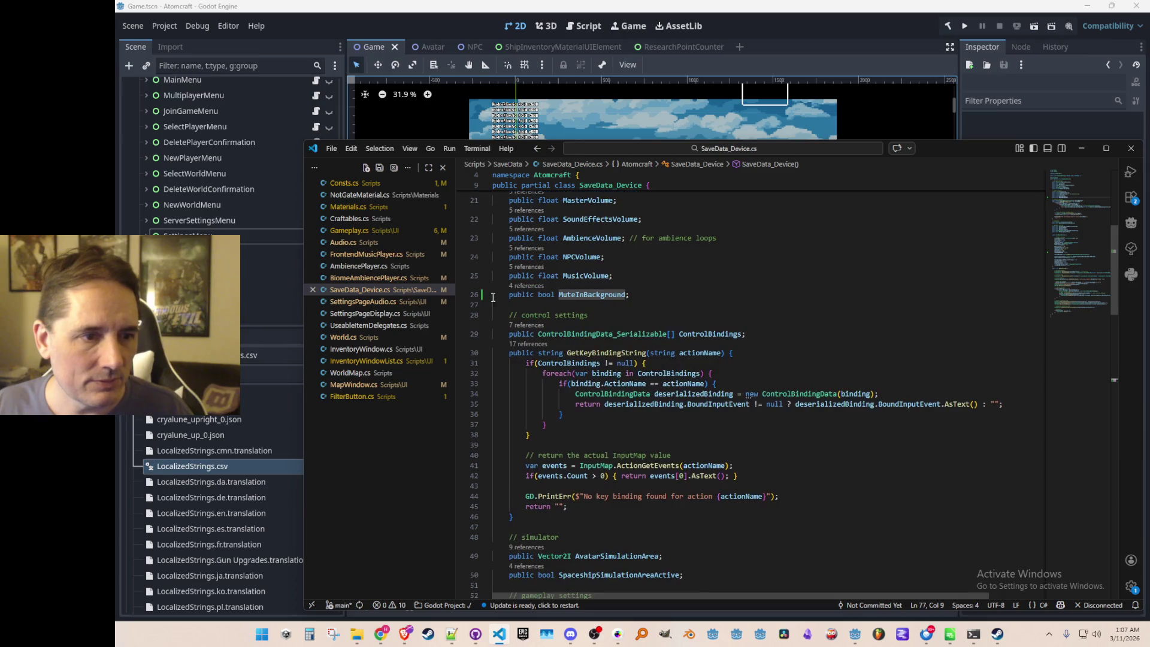
pyautogui.click(514, 286)
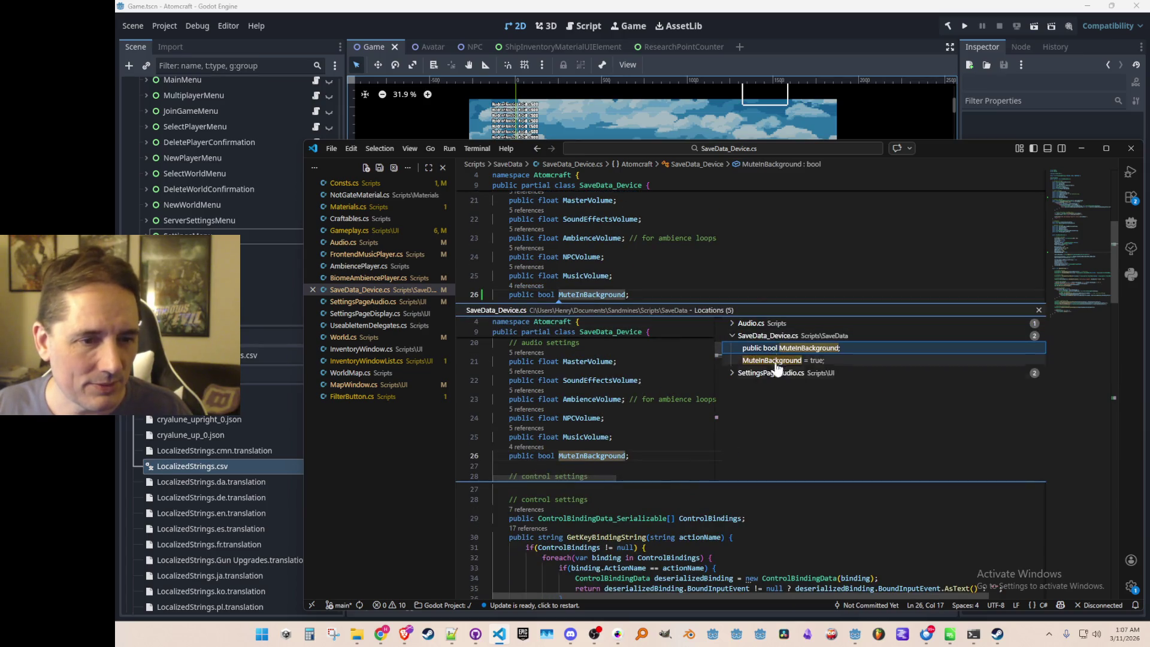
# Preview the SettingsPageAudio.cs references to MuteInBackground on lines 81 and 104.
pyautogui.click(762, 378)
pyautogui.click(764, 385)
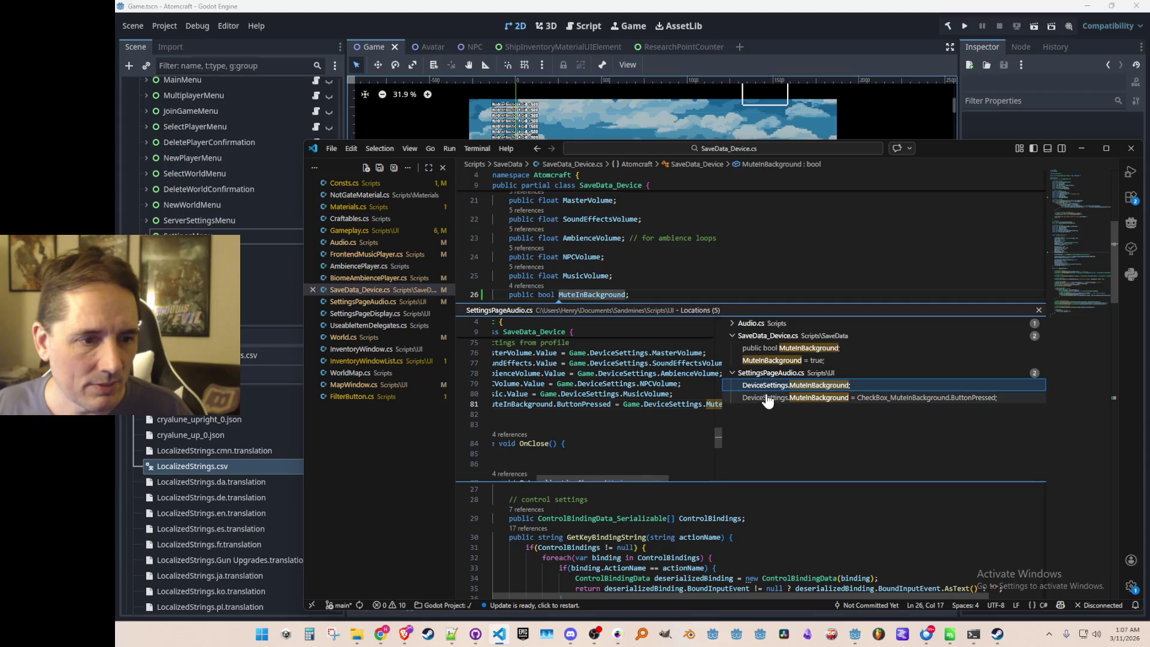
pyautogui.click(767, 398)
pyautogui.click(769, 388)
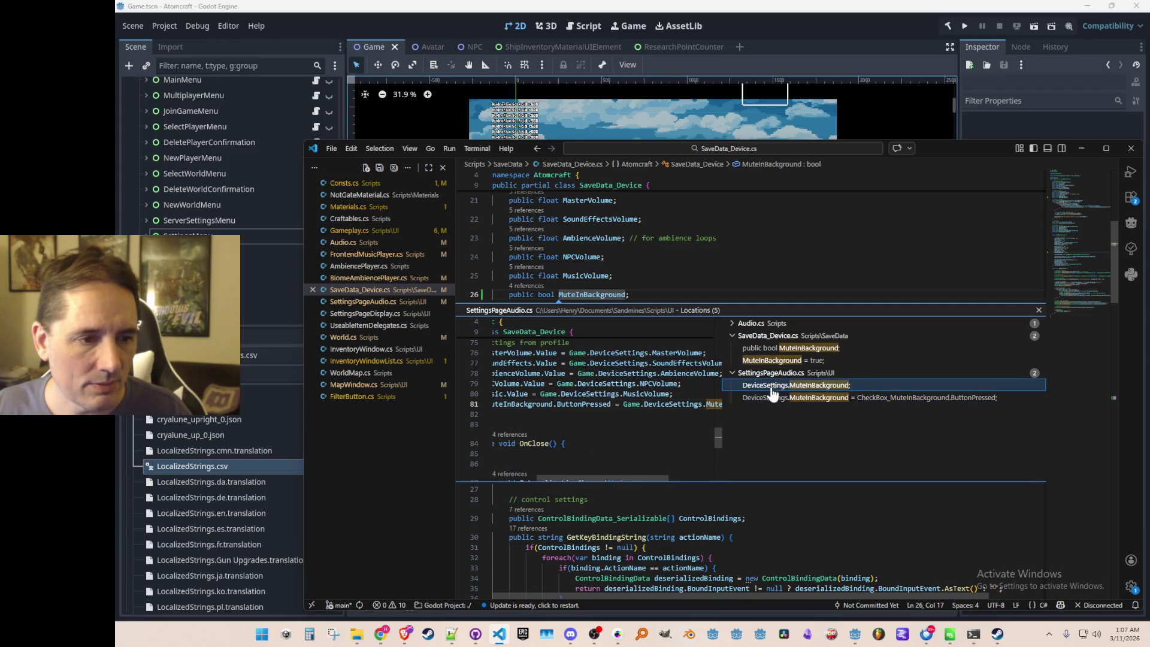
pyautogui.click(769, 399)
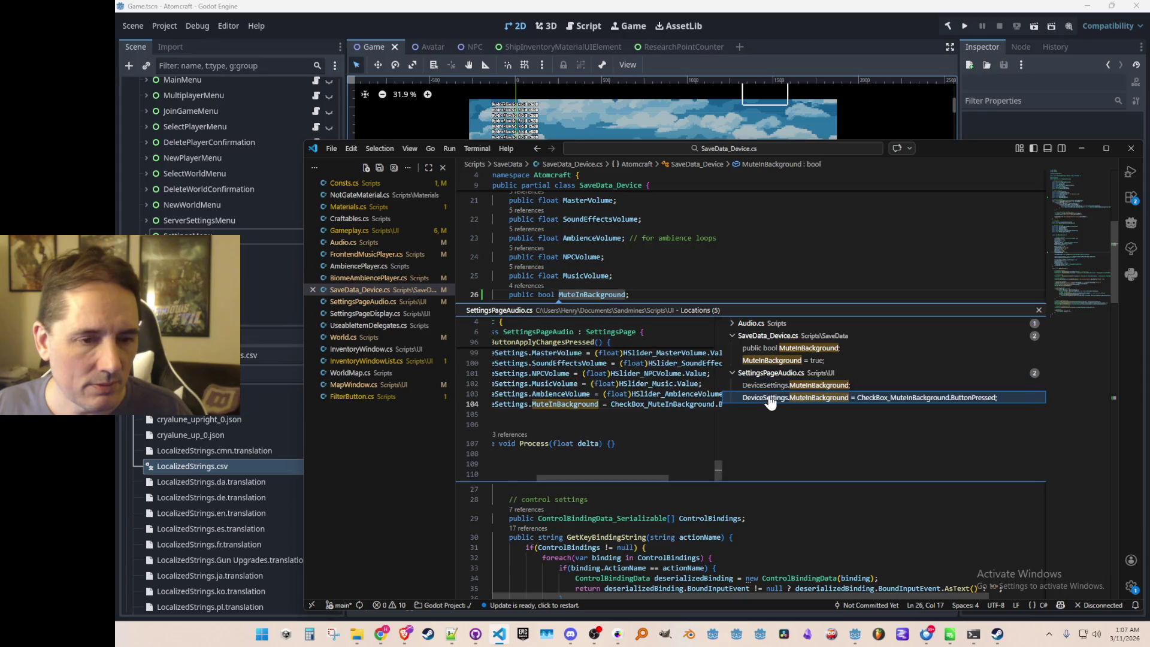
pyautogui.press('Up')
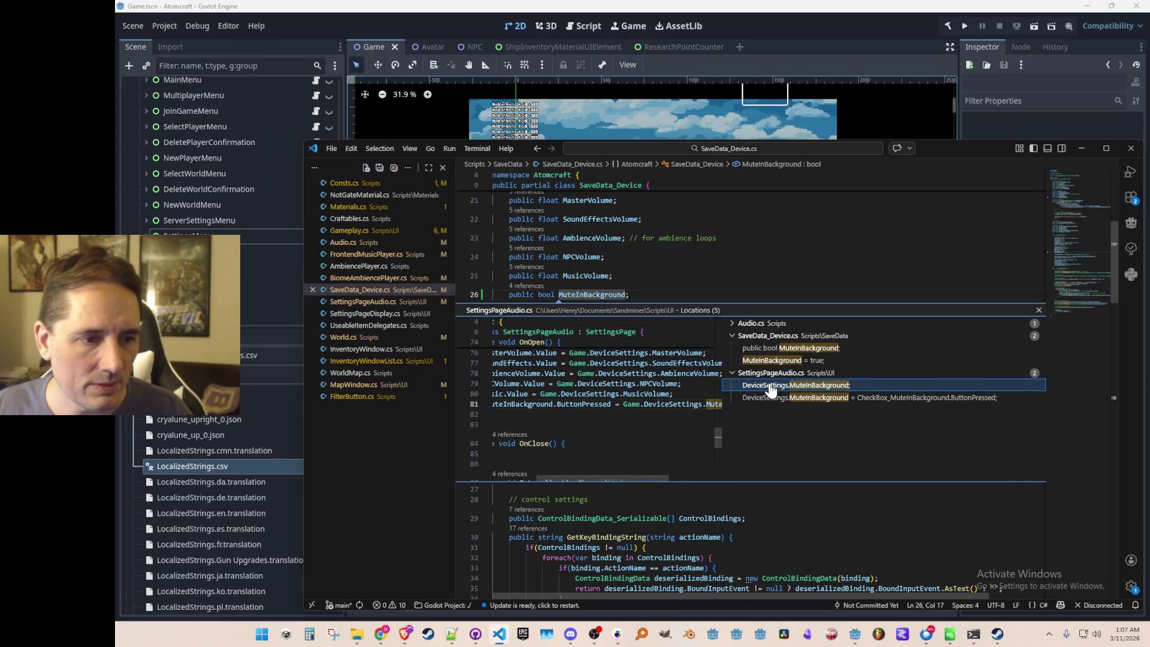
pyautogui.click(768, 399)
pyautogui.press('Up')
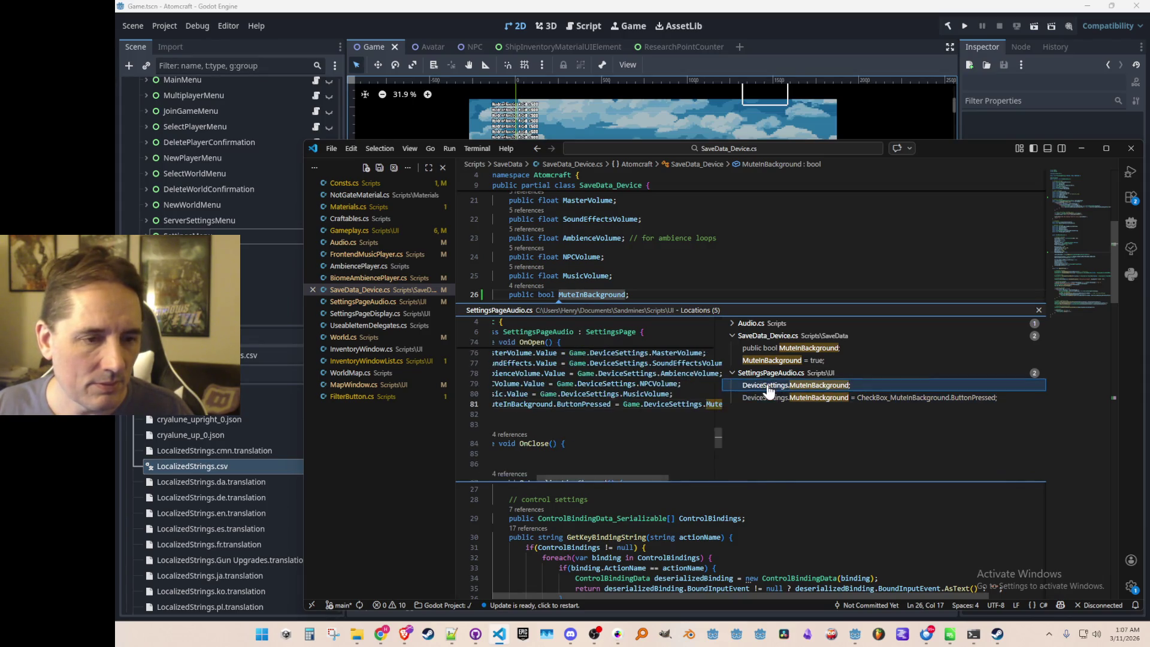
pyautogui.click(768, 400)
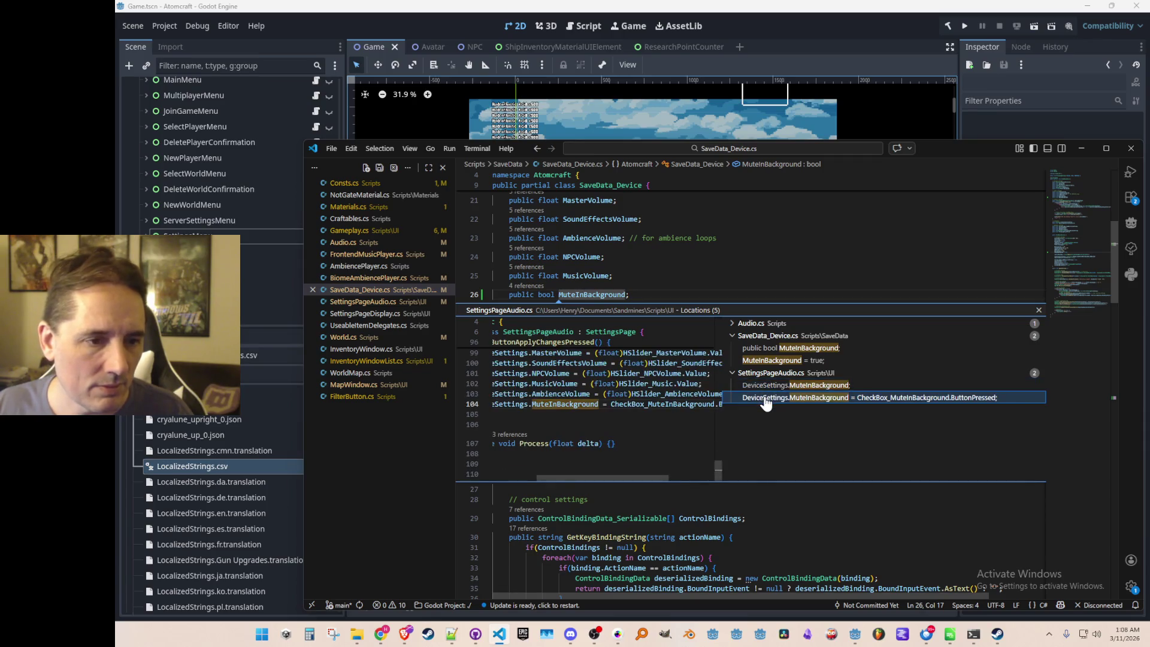
# Open SettingsPageAudio.cs at the line 104 reference, close the peek, and switch to Godot.
pyautogui.doubleClick(766, 398)
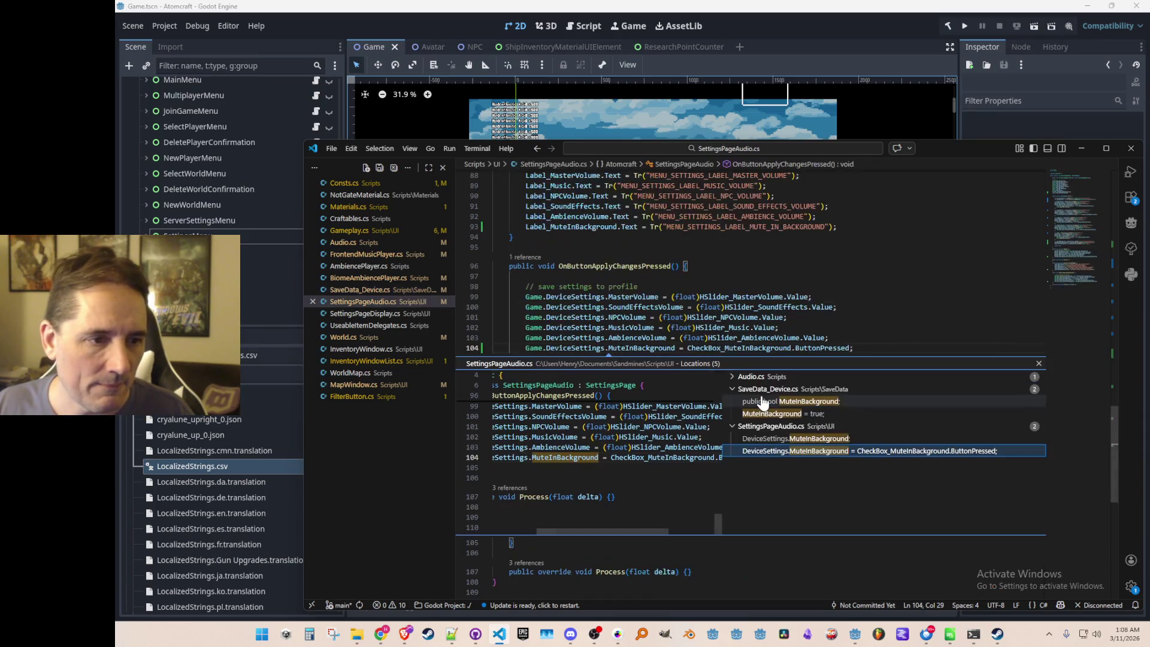
pyautogui.press('Escape')
pyautogui.click(747, 426)
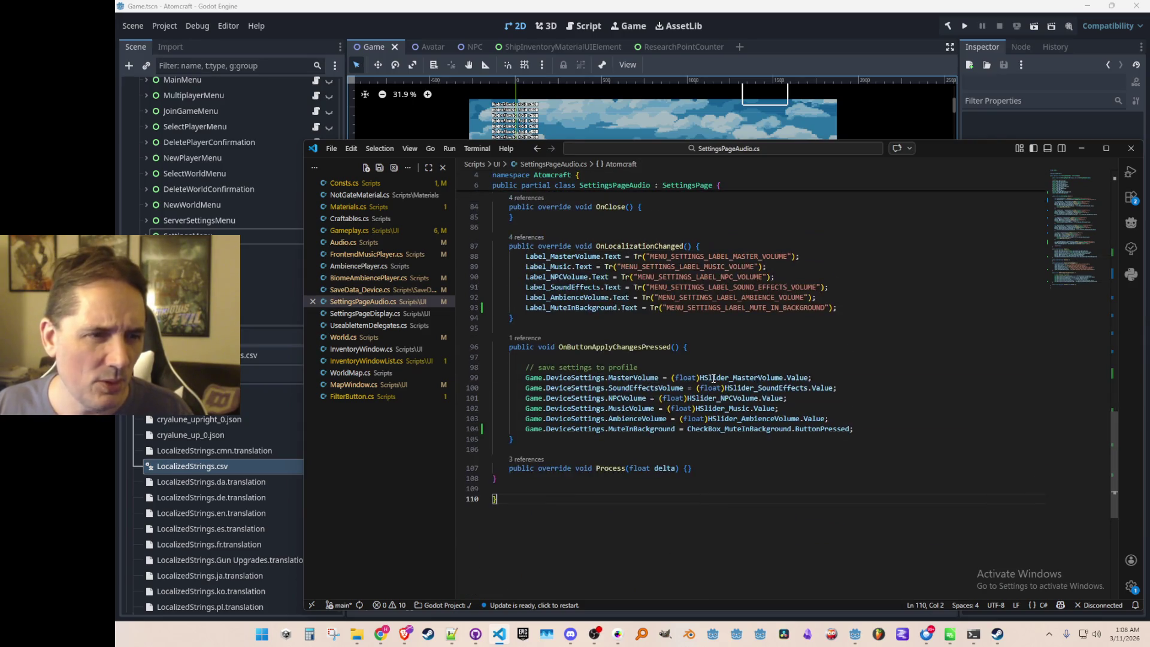
pyautogui.click(444, 30)
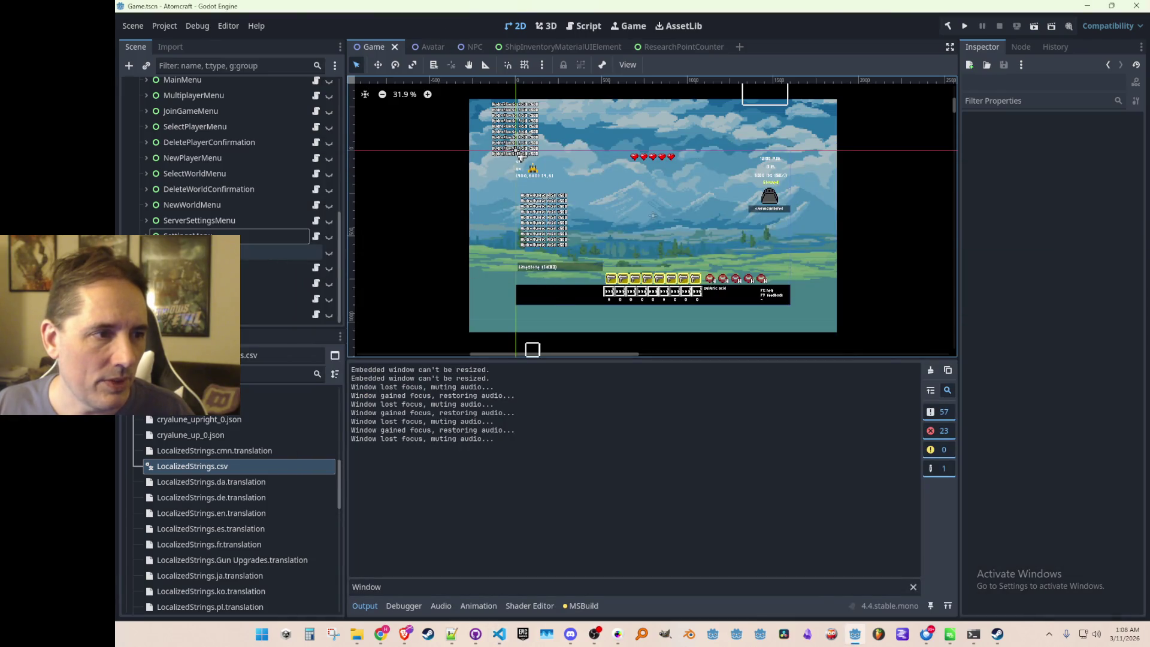
# Make the SettingsMenu and its Audio page visible on the canvas.
pyautogui.click(245, 239)
pyautogui.click(329, 237)
pyautogui.scroll(2, 639, 282)
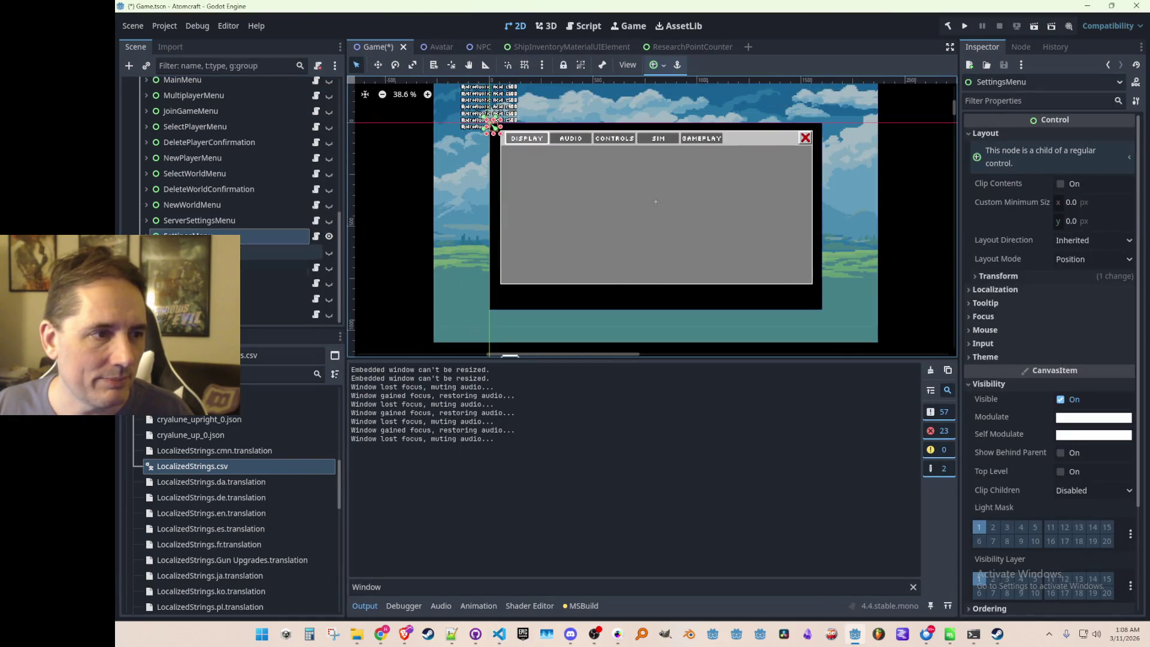
pyautogui.scroll(-5, 301, 224)
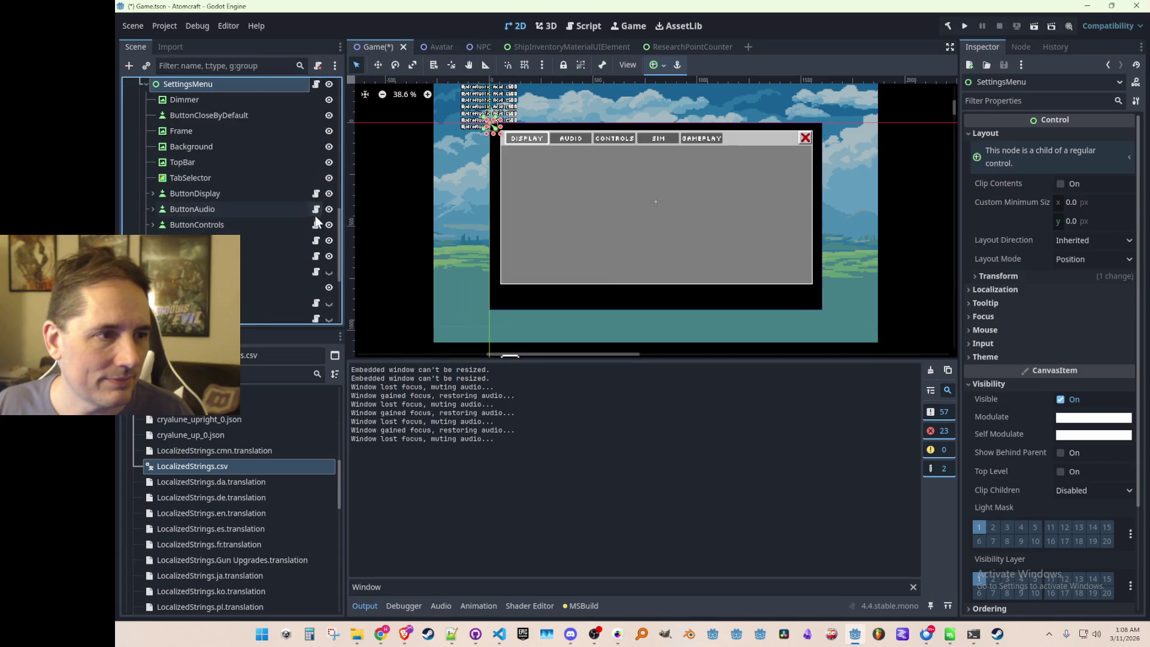
pyautogui.click(328, 197)
# Expand Audio > ScrollContainer > VBoxContainer to list the volume slider nodes, then return to VS Code.
pyautogui.scroll(2, 638, 238)
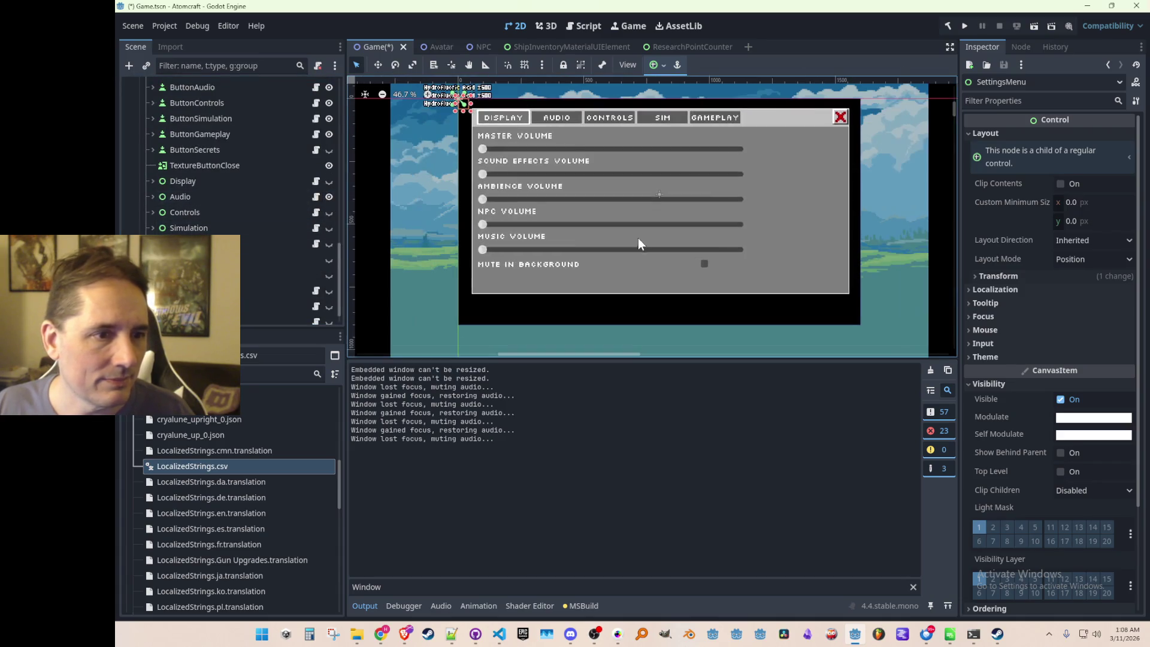
pyautogui.click(153, 197)
pyautogui.scroll(-2, 196, 196)
pyautogui.click(159, 173)
pyautogui.scroll(-1, 200, 196)
pyautogui.click(165, 174)
pyautogui.scroll(-2, 208, 221)
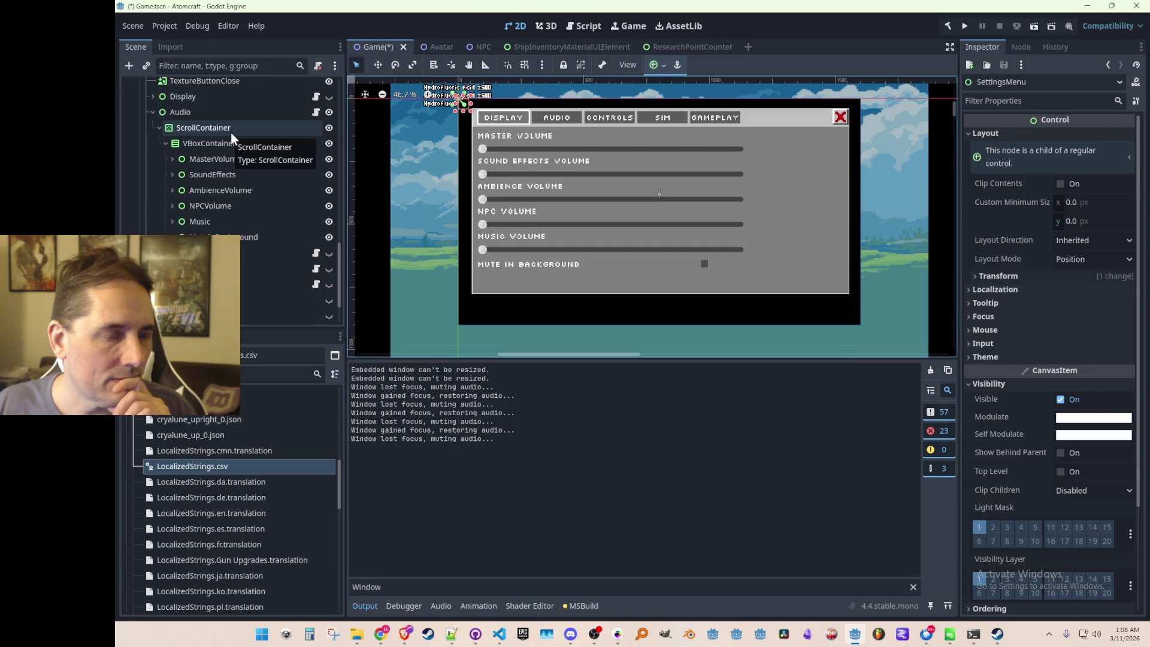
pyautogui.hotkey('alt', 'Tab')
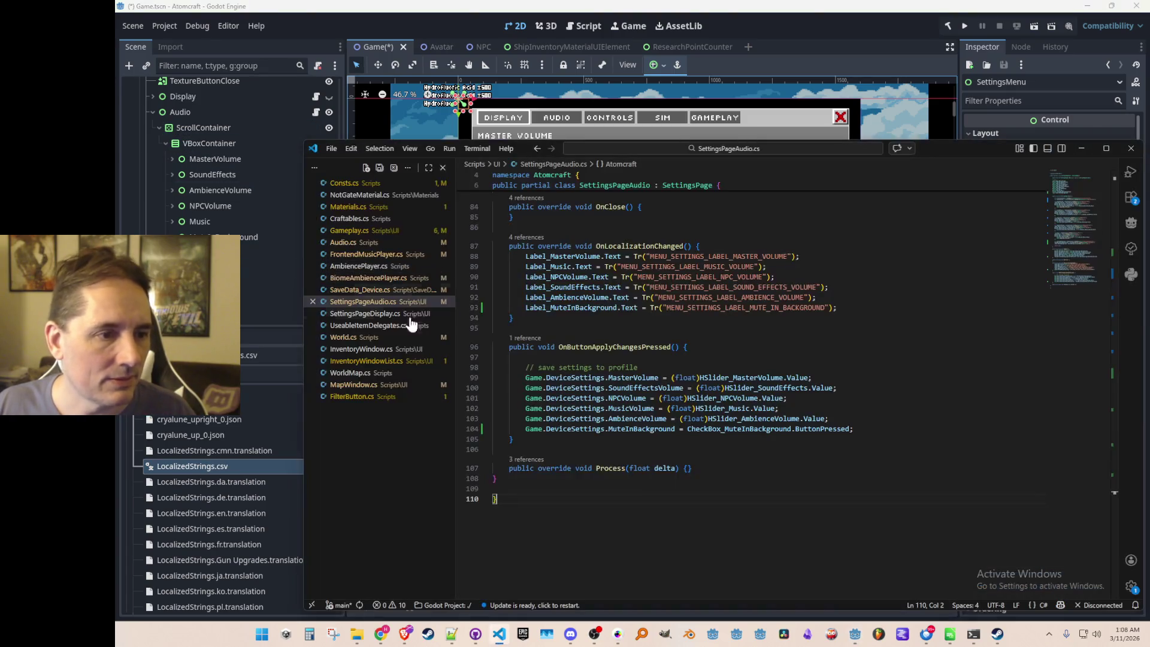
# Go to MuteInBackground on line 104 and scroll through SettingsPageAudio.cs.
pyautogui.click(625, 429)
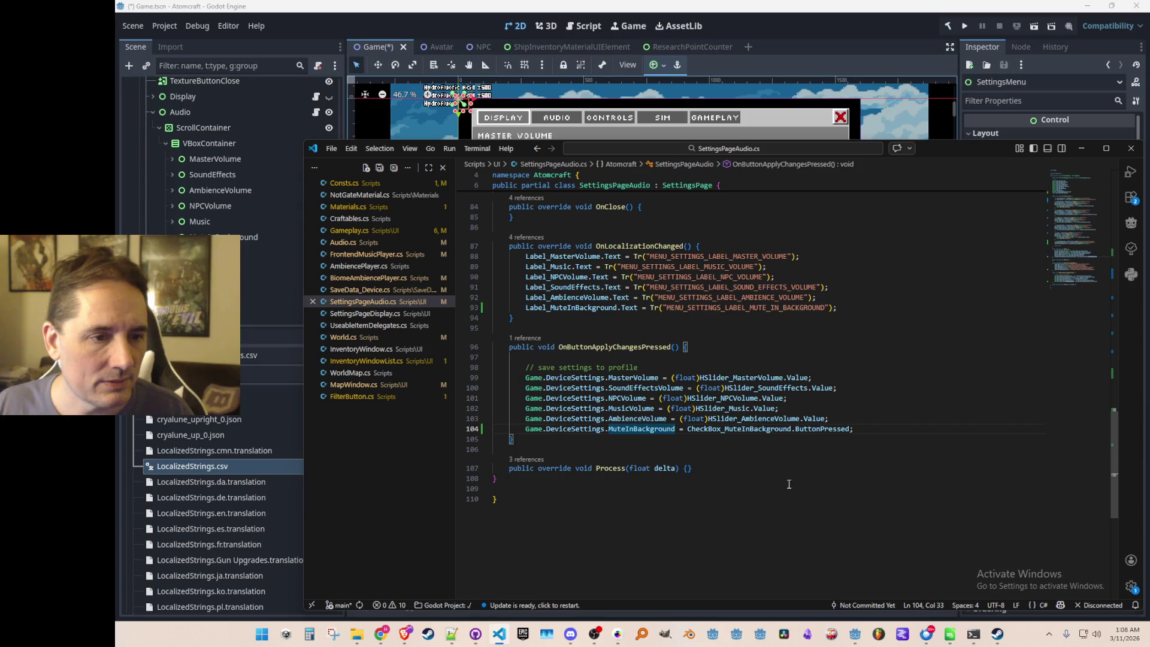
pyautogui.scroll(7, 789, 484)
pyautogui.scroll(15, 858, 509)
pyautogui.scroll(4, 858, 499)
pyautogui.scroll(-5, 855, 485)
pyautogui.scroll(-6, 854, 472)
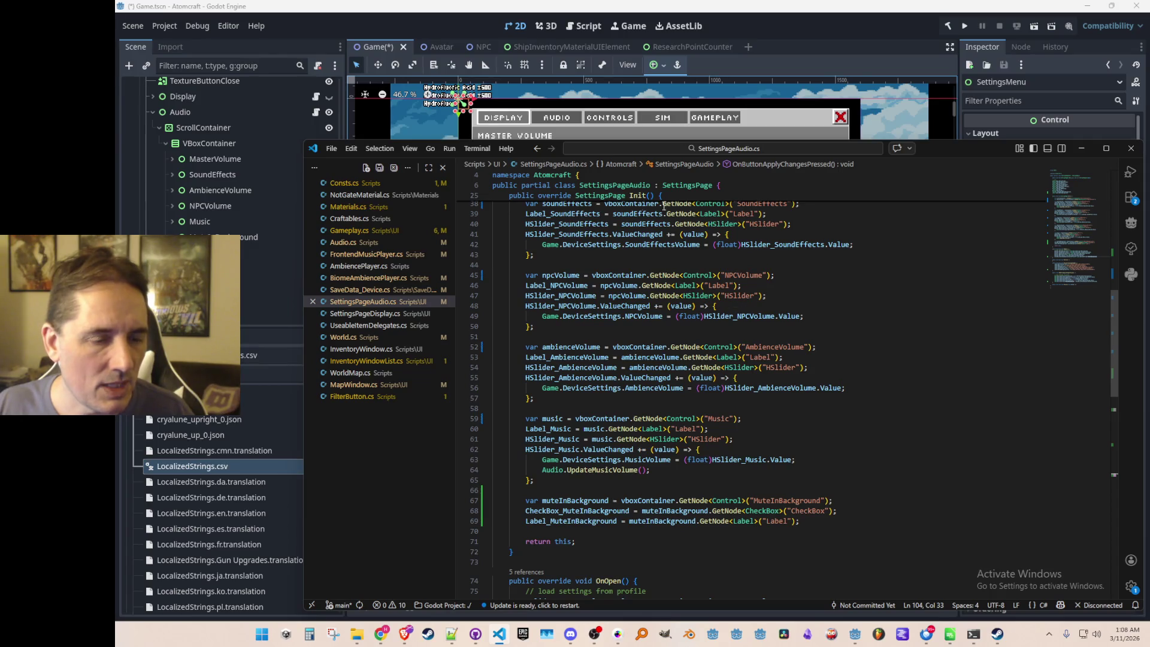
pyautogui.scroll(-12, 857, 429)
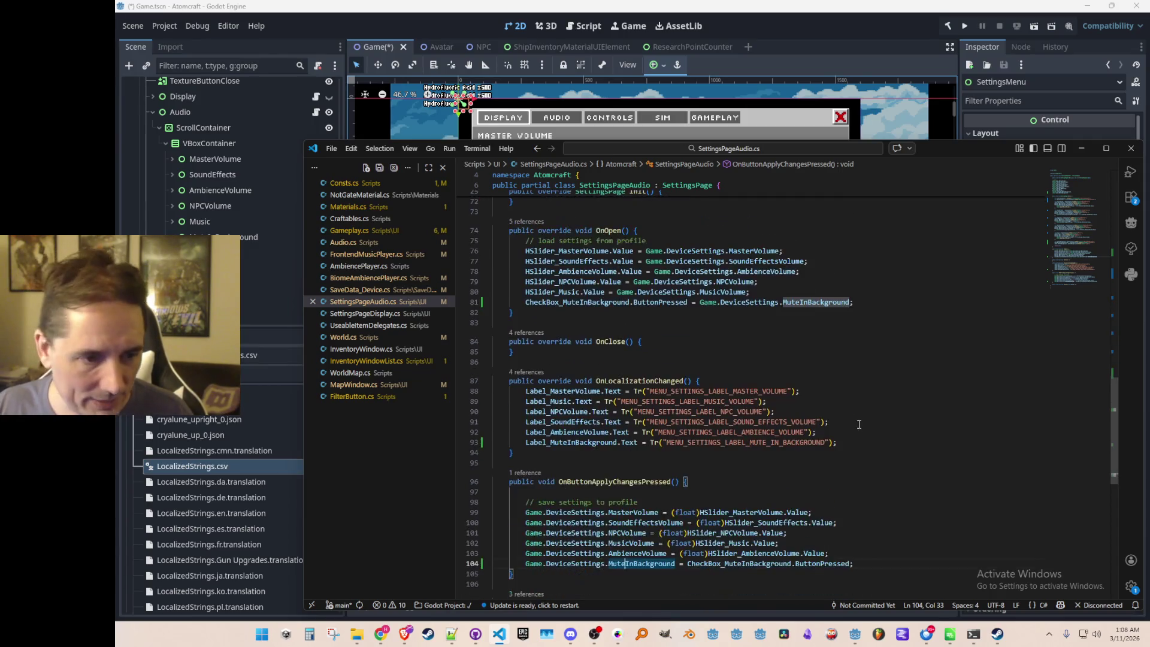
pyautogui.scroll(-4, 857, 429)
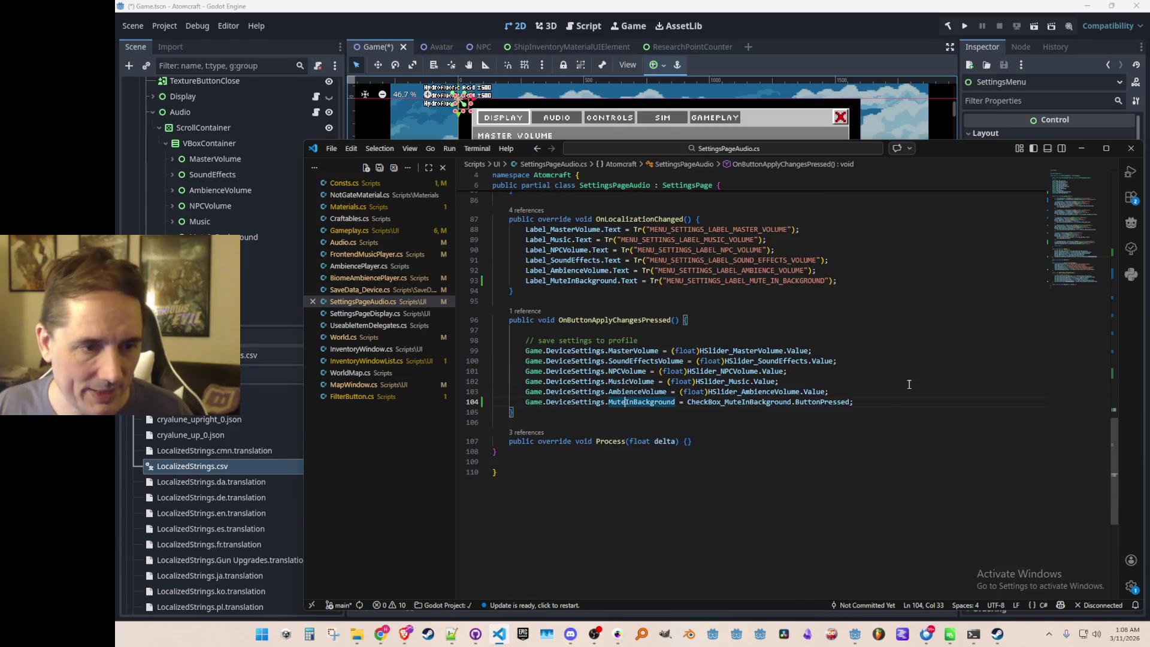
# Peek OnButtonApplyChangesPressed's single reference, then select the save-settings lines in its body.
pyautogui.click(513, 319)
pyautogui.click(527, 312)
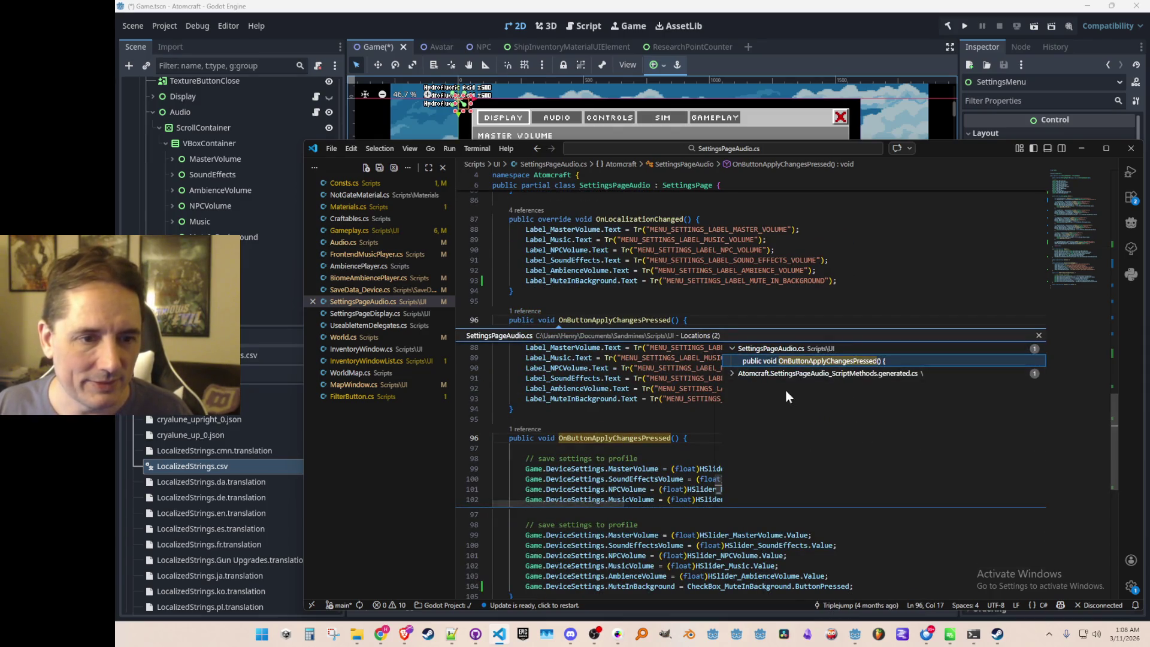
pyautogui.press('Escape')
pyautogui.press('Down')
pyautogui.press('Down')
pyautogui.press('Home')
pyautogui.press('Home')
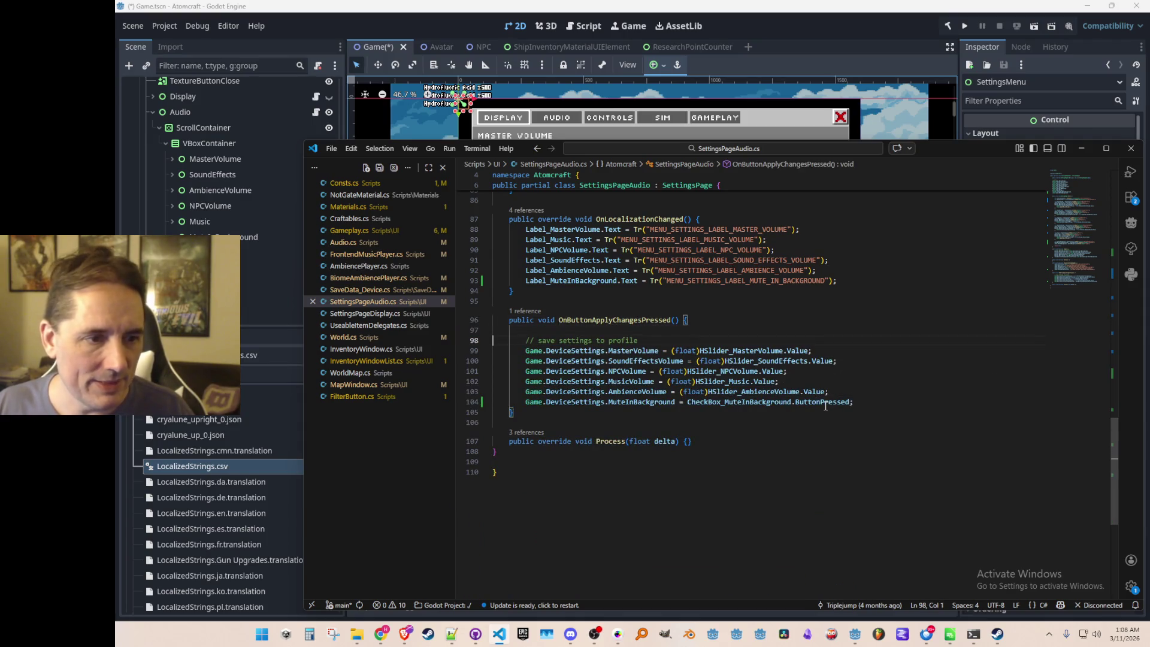
pyautogui.hotkey('shift', 'Down')
pyautogui.hotkey('shift', 'Down')
pyautogui.hotkey('shift', 'Down')
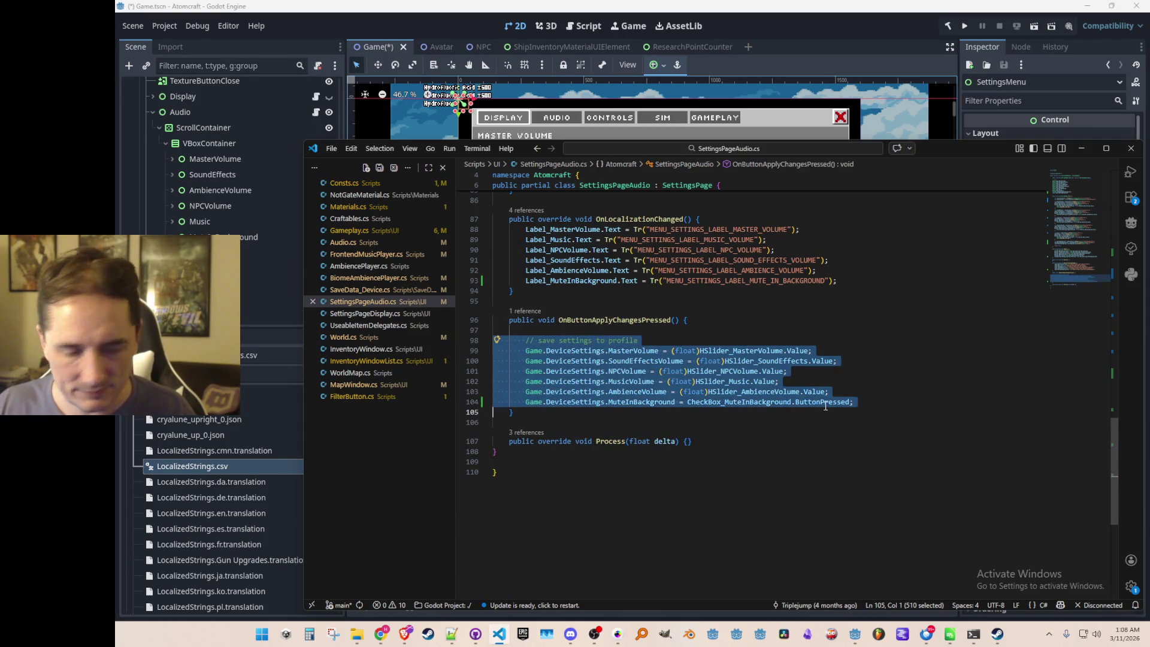
# Comment out the save-settings lines, add a 'NOTE: not technically used yet' comment above, and save.
pyautogui.hotkey('ctrl', '/')
pyautogui.press('Up')
pyautogui.press('Up')
pyautogui.press('Up')
pyautogui.hotkey('ctrl', 'shift', 'Return')
pyautogui.write('// NOTE: not technically used yet!')
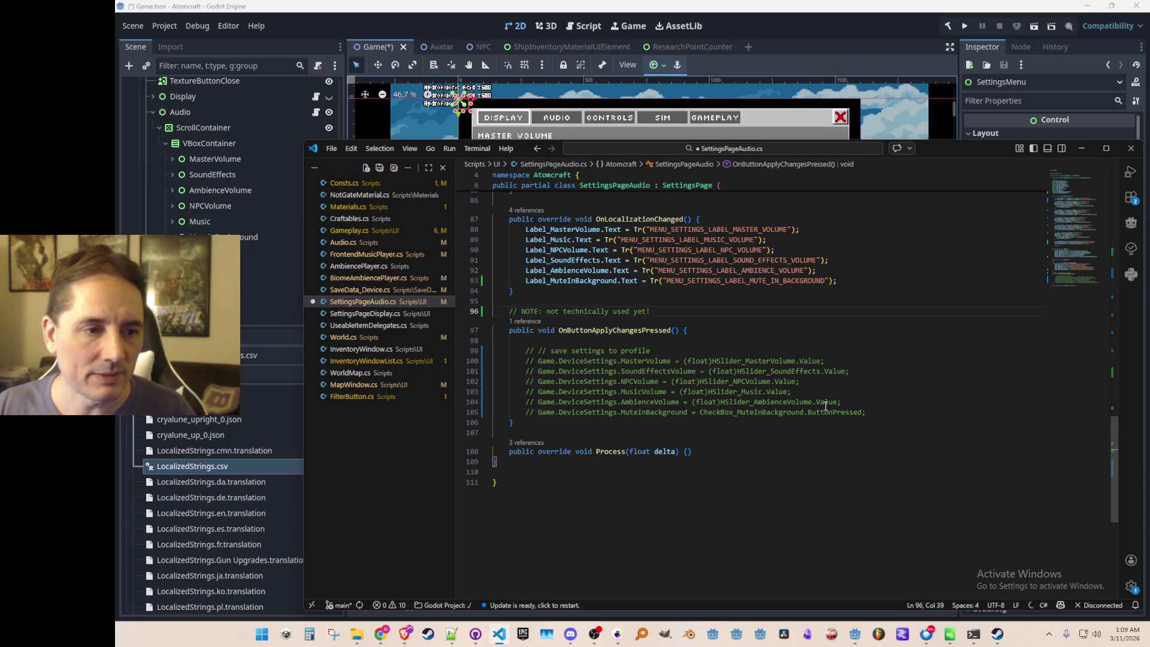
pyautogui.write(' not sure if ')
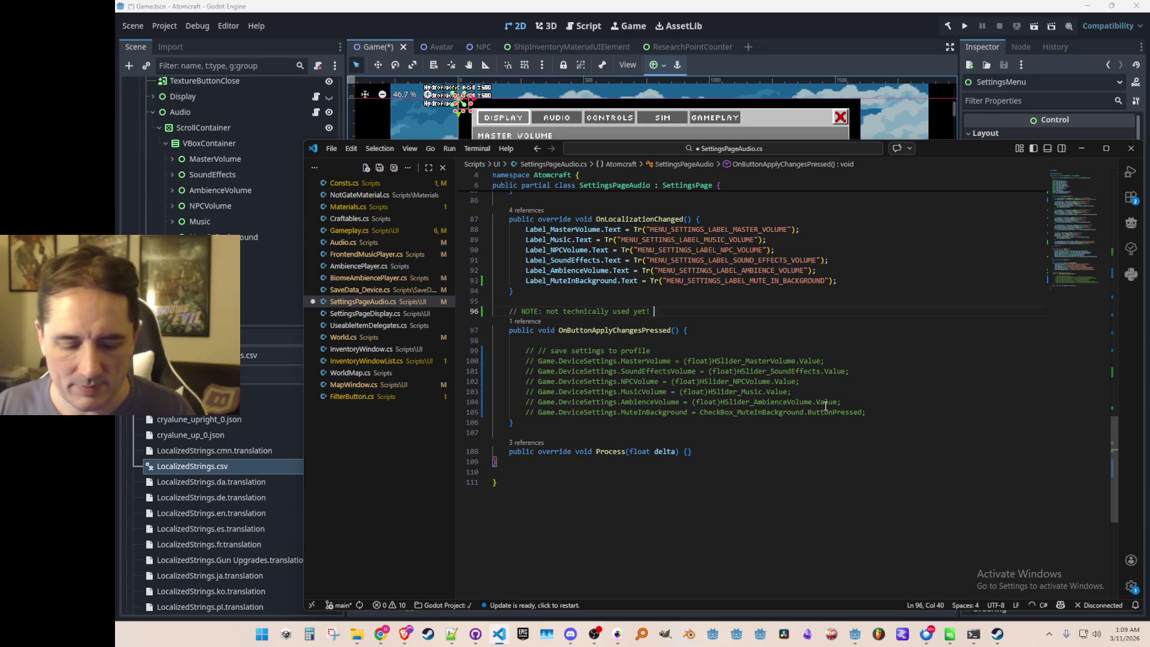
pyautogui.write("we'll need it...")
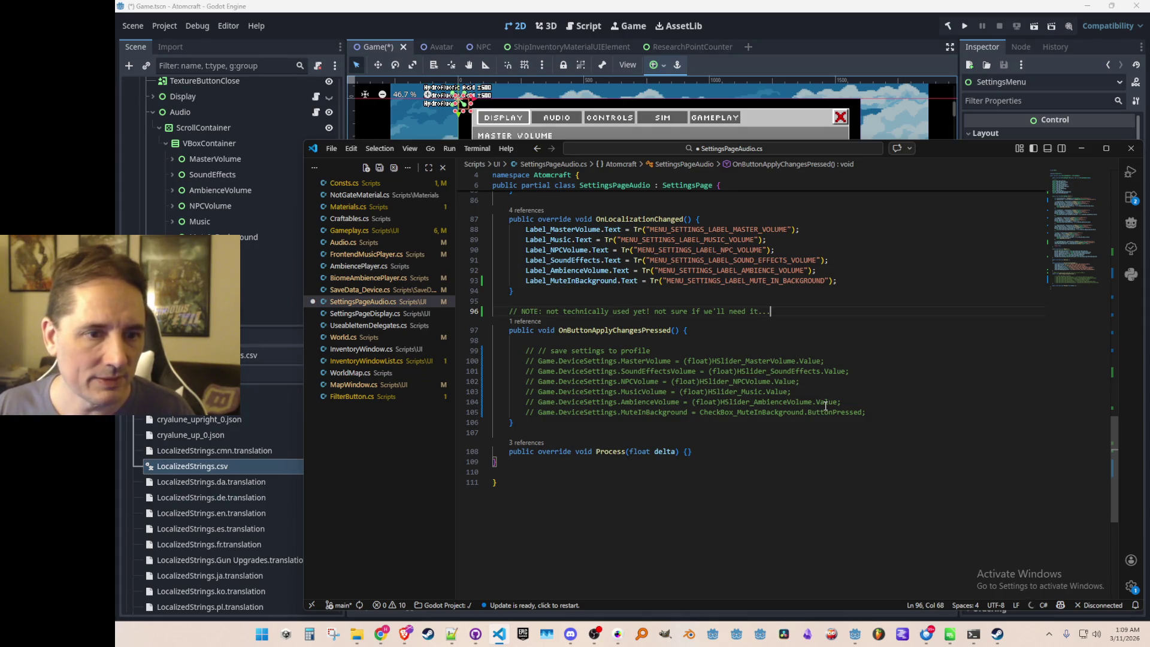
pyautogui.press('BackSpace')
pyautogui.press('BackSpace')
pyautogui.press('BackSpace')
pyautogui.write(', since ')
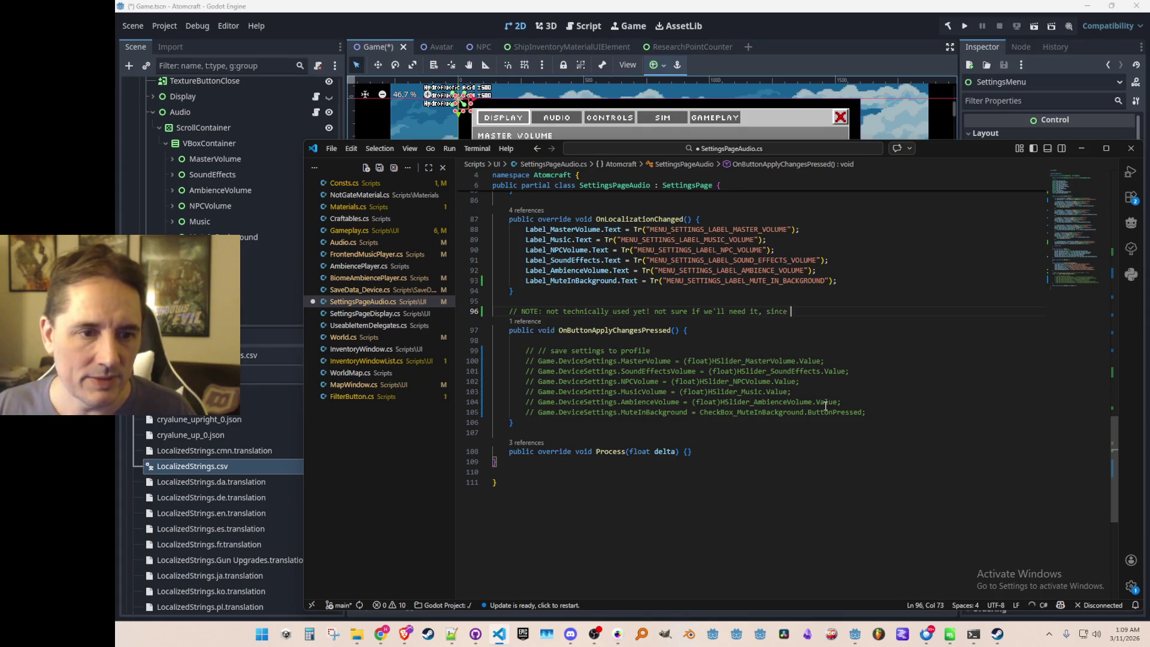
pyautogui.write("we'llntrol")
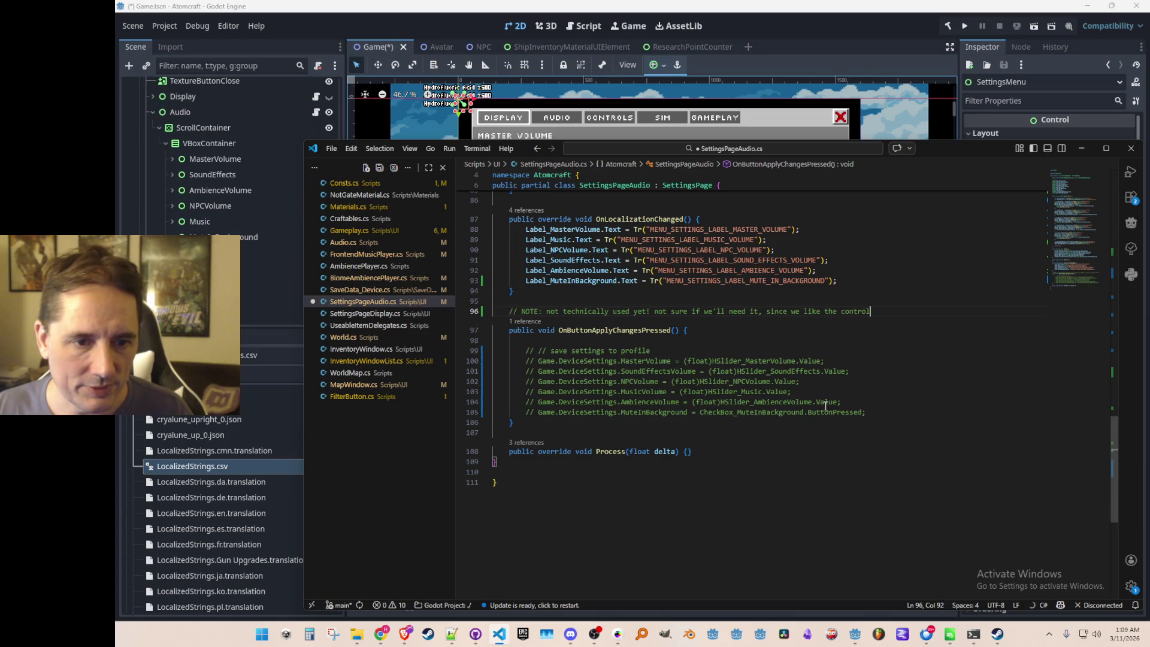
pyautogui.write('re to instantly')
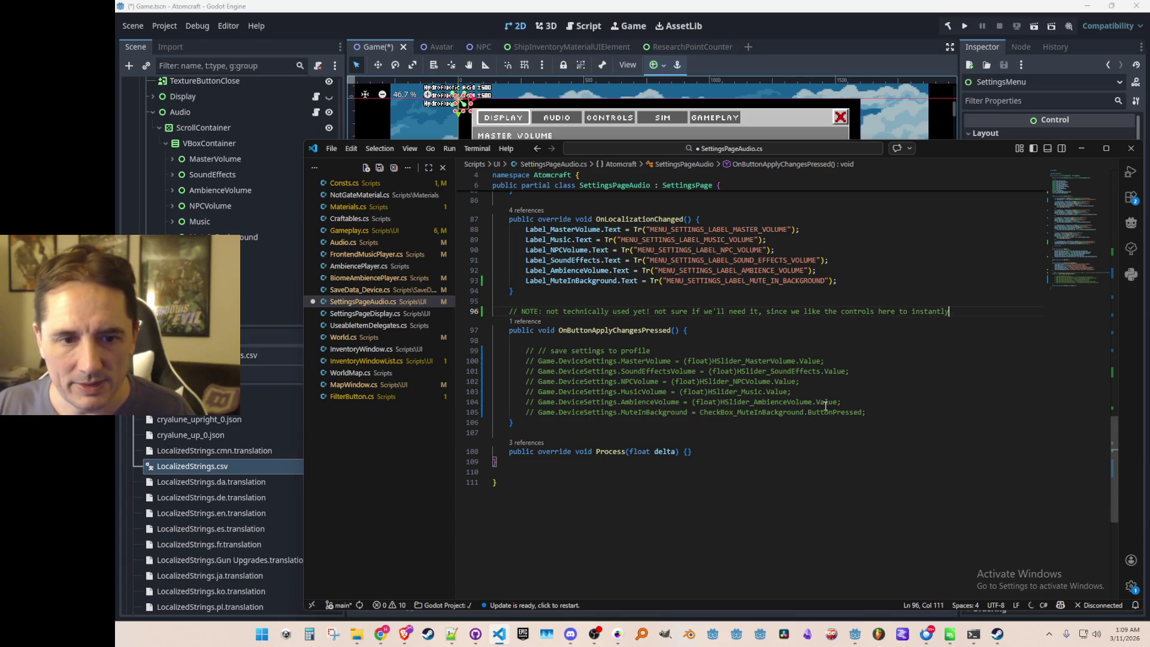
pyautogui.write(' updatesting')
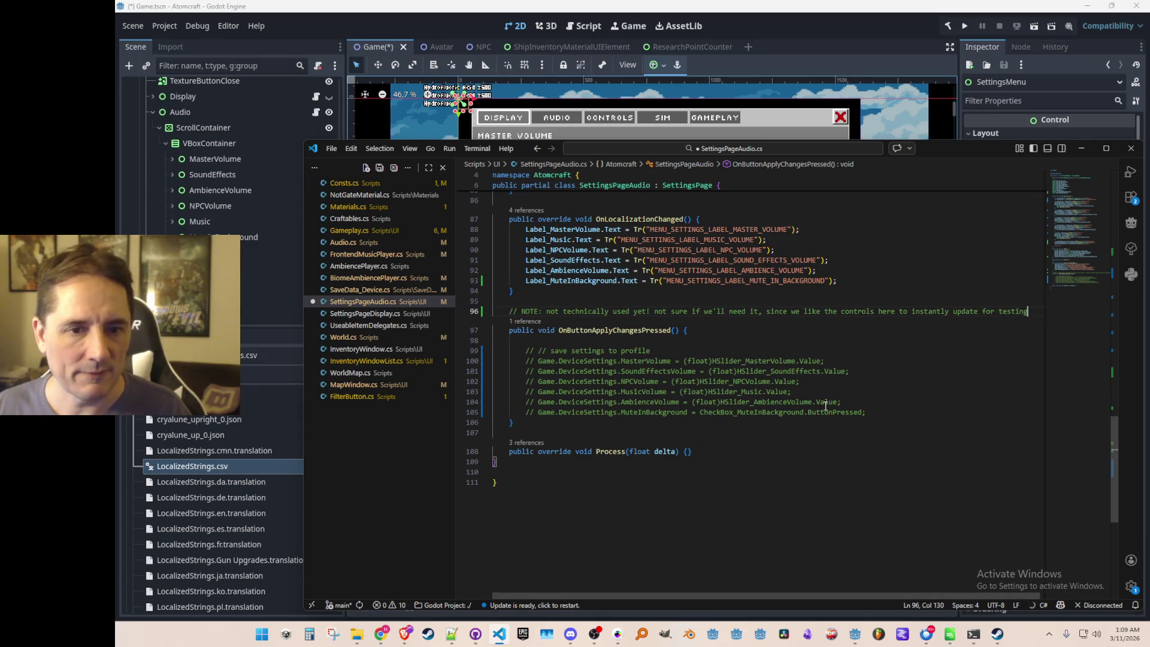
pyautogui.write(' volume')
pyautogui.press('Up')
pyautogui.hotkey('ctrl', 's')
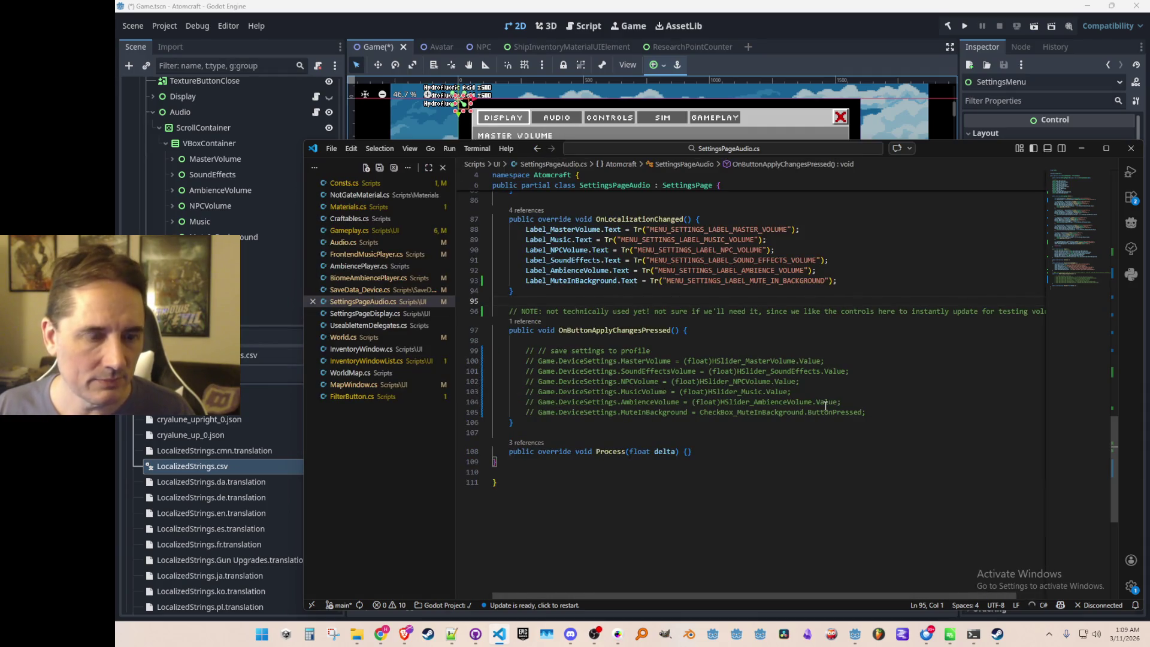
# Widen the editor window and review the commented-out handler around blank line 98.
pyautogui.moveTo(300, 246)
pyautogui.mouseDown()
pyautogui.moveTo(253, 252)
pyautogui.moveTo(266, 253)
pyautogui.mouseUp()
pyautogui.moveTo(952, 148); pyautogui.dragTo(949, 145)
pyautogui.click(782, 334)
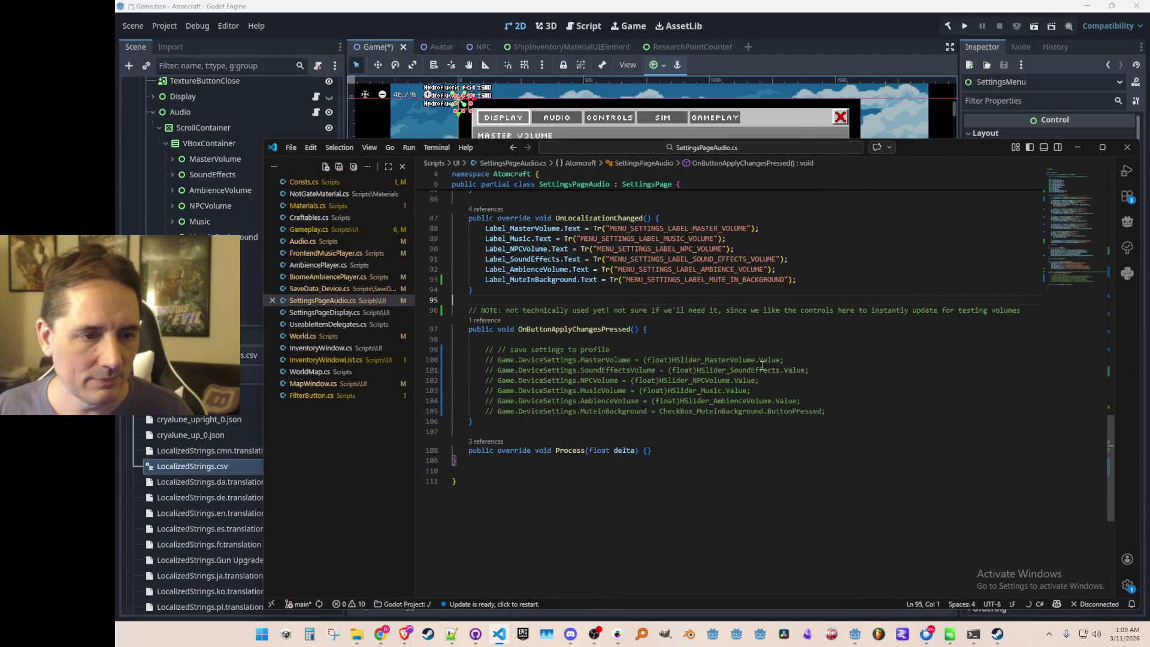
pyautogui.press('Down')
pyautogui.press('Home')
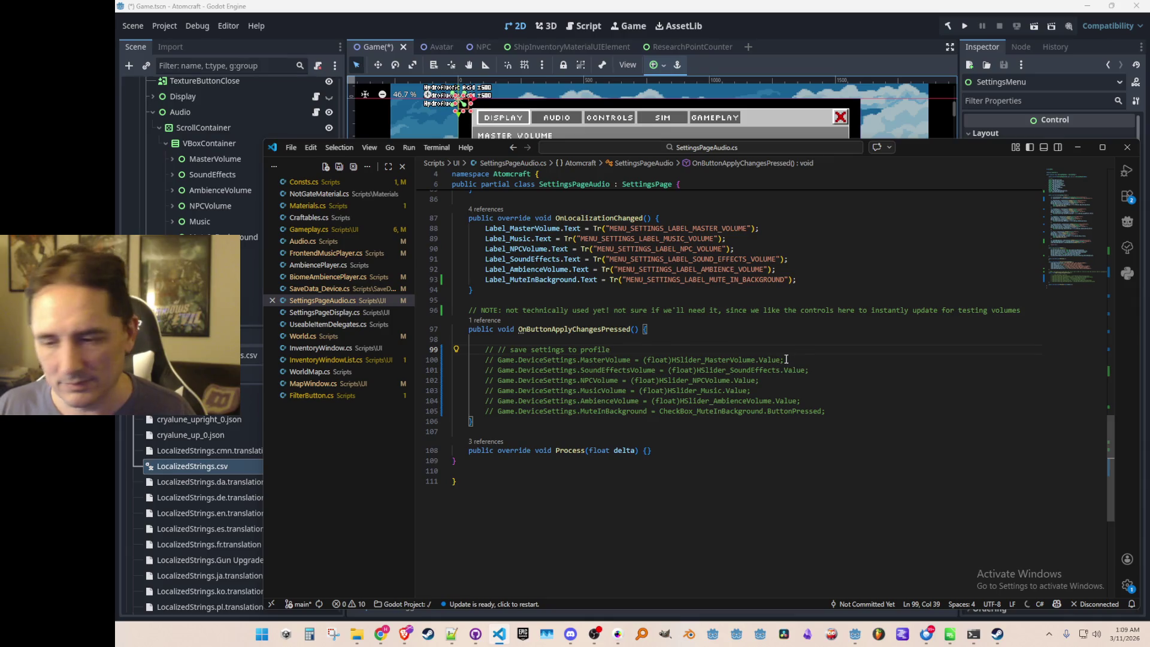
pyautogui.press('Up')
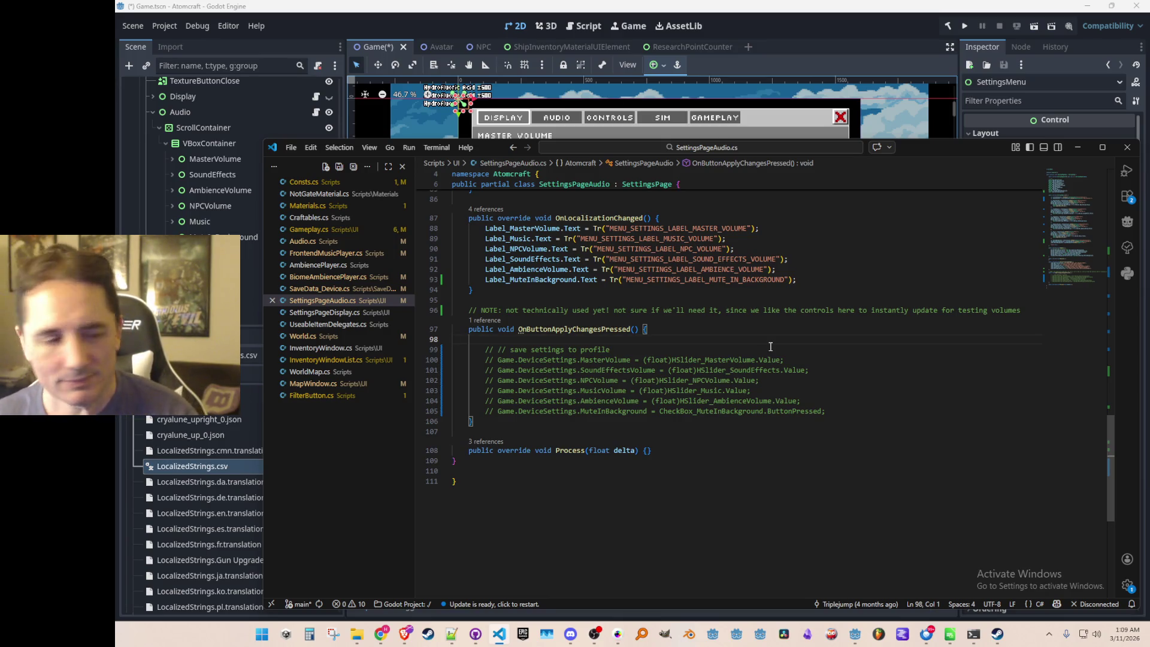
pyautogui.press('Down')
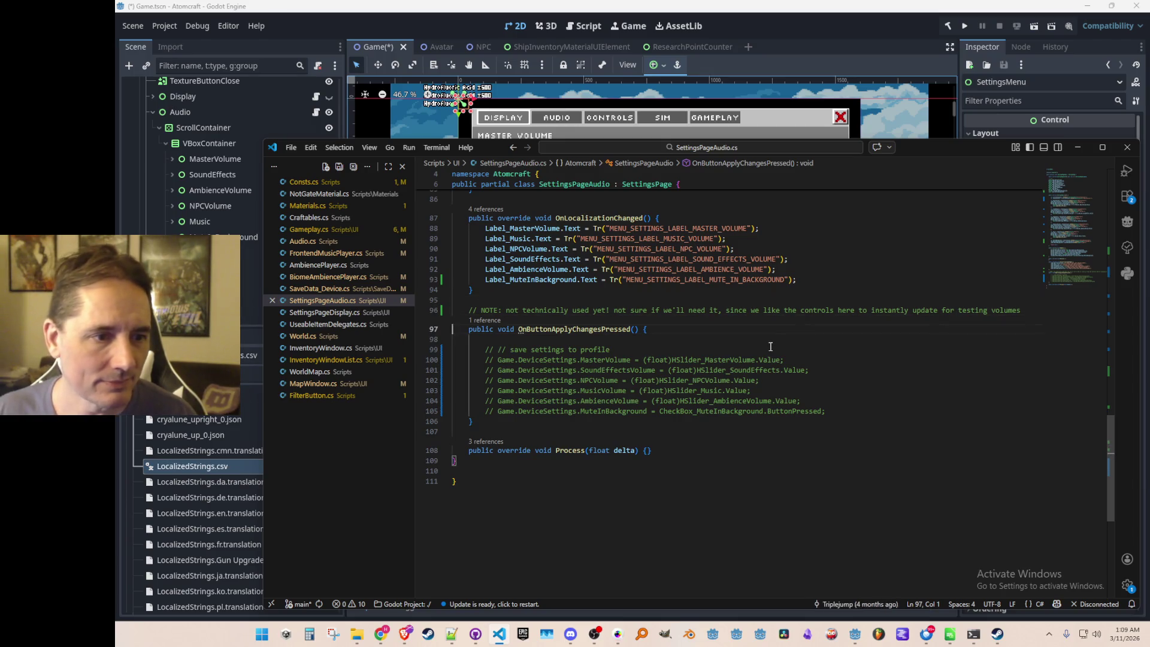
pyautogui.press('Up')
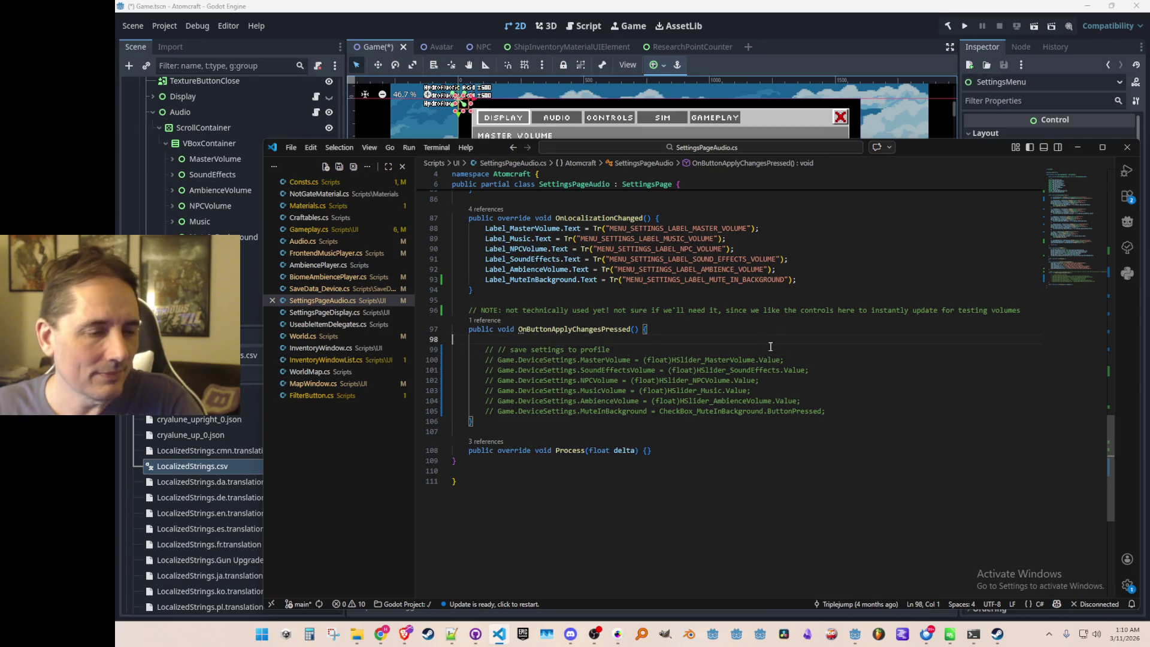
pyautogui.press('Up')
pyautogui.press('Up')
pyautogui.press('Up')
pyautogui.press('Down')
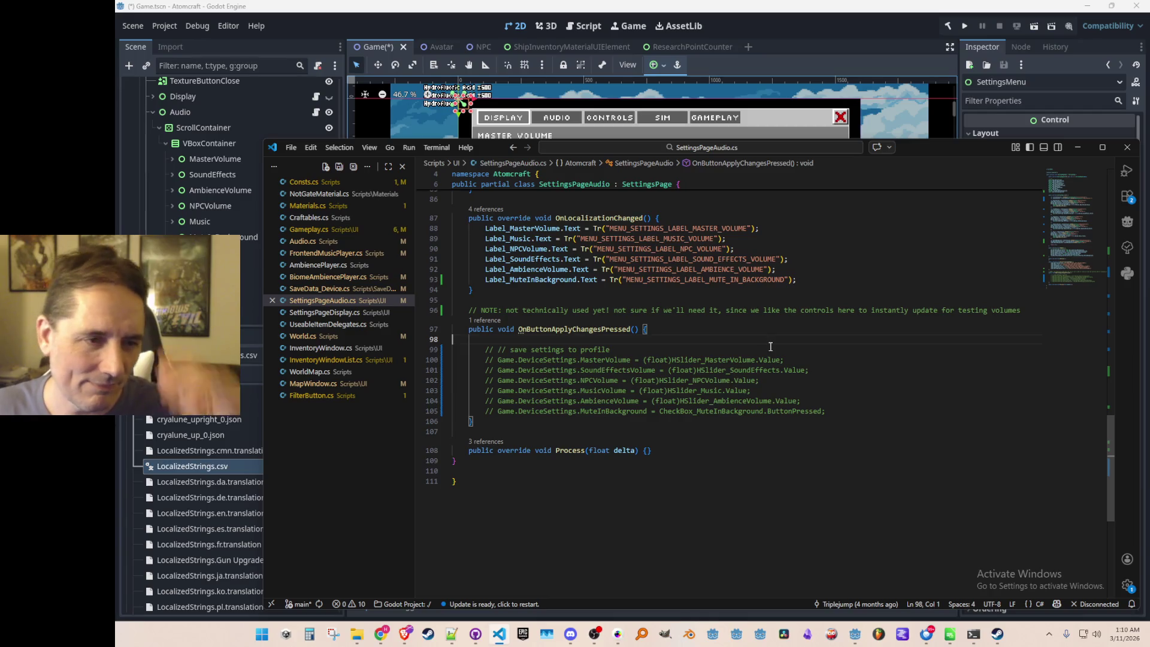
pyautogui.scroll(5, 770, 346)
# Add a CheckBox_MuteInBackground.Pressed handler line after the CheckBox lookup and save.
pyautogui.scroll(5, 770, 346)
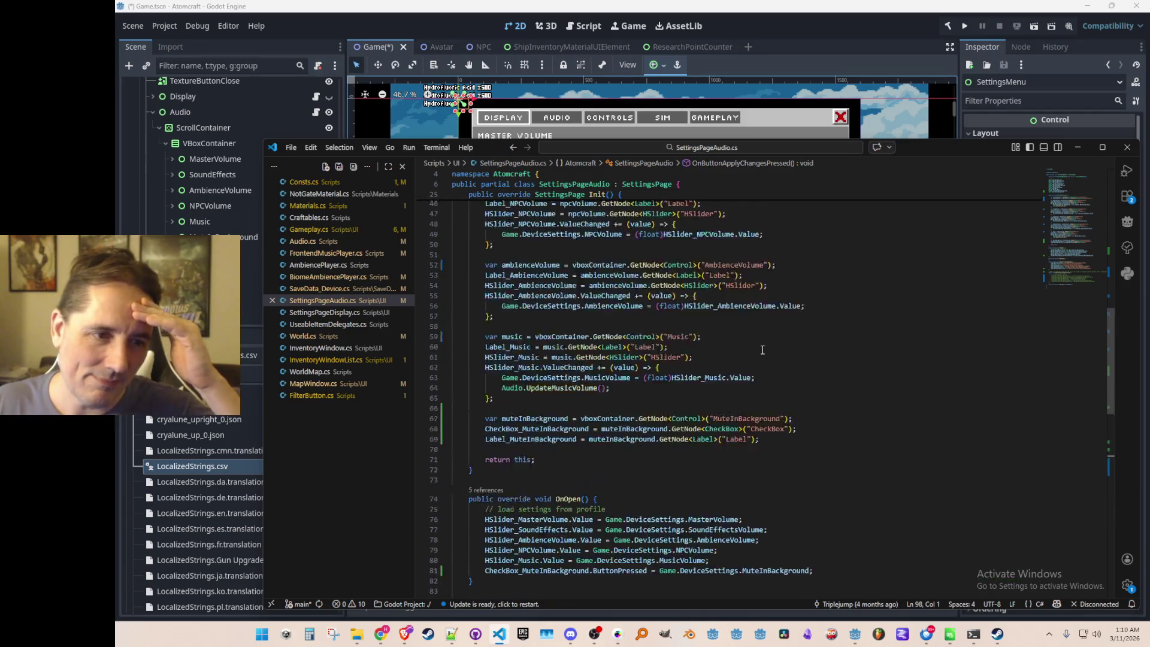
pyautogui.scroll(-3, 801, 344)
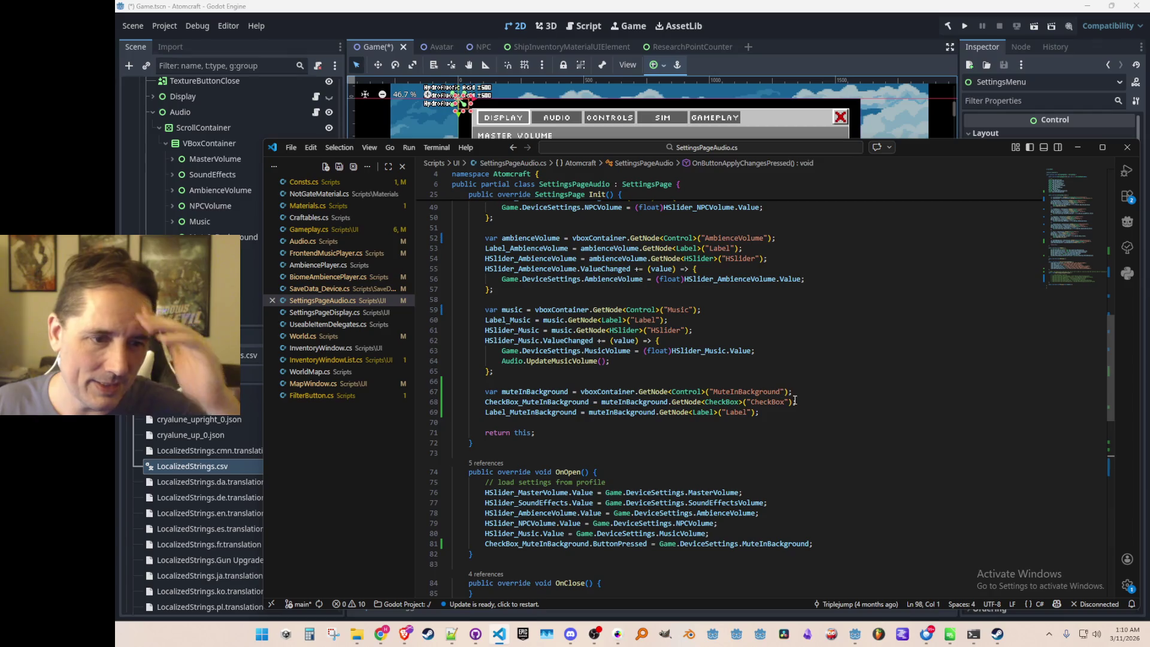
pyautogui.click(791, 402)
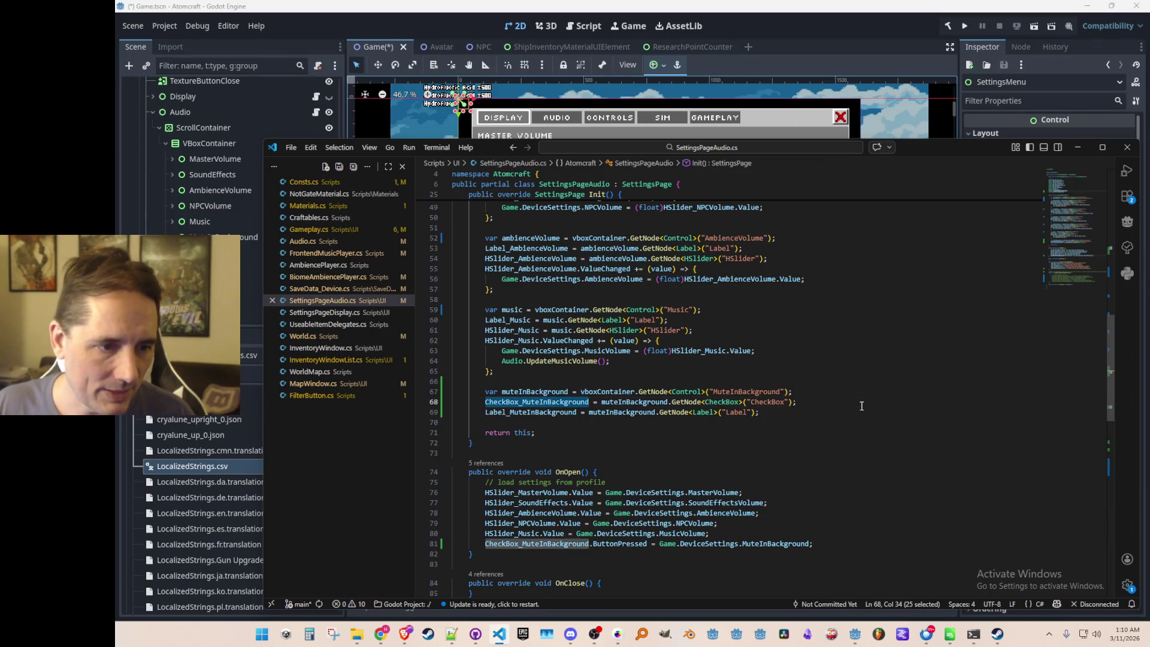
pyautogui.press('Return')
pyautogui.write('CheckBox_MuteInBackground.')
pyautogui.press('Tab')
pyautogui.press('Up')
pyautogui.press('Up')
pyautogui.press('Up')
pyautogui.hotkey('ctrl', 'Right')
pyautogui.hotkey('ctrl', 'Right')
pyautogui.hotkey('ctrl', 'BackSpace')
pyautogui.write('c')
pyautogui.press('BackSpace')
pyautogui.write('On')
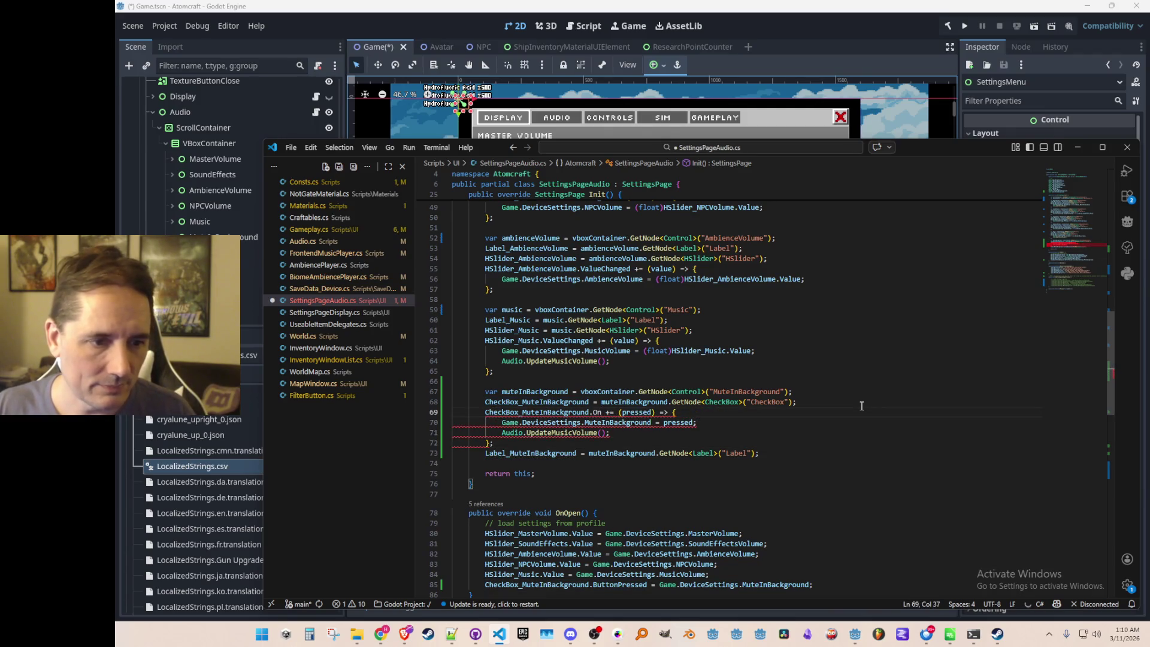
pyautogui.write('Pres')
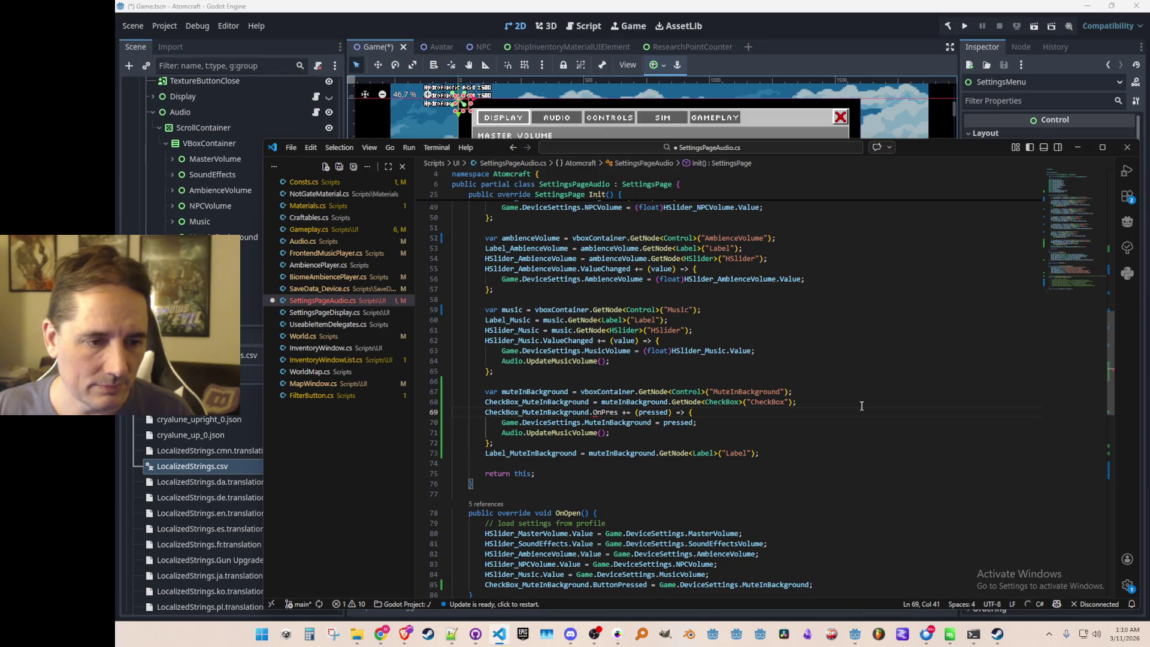
pyautogui.hotkey('ctrl', 'shift', 'Left')
pyautogui.write('Pressed')
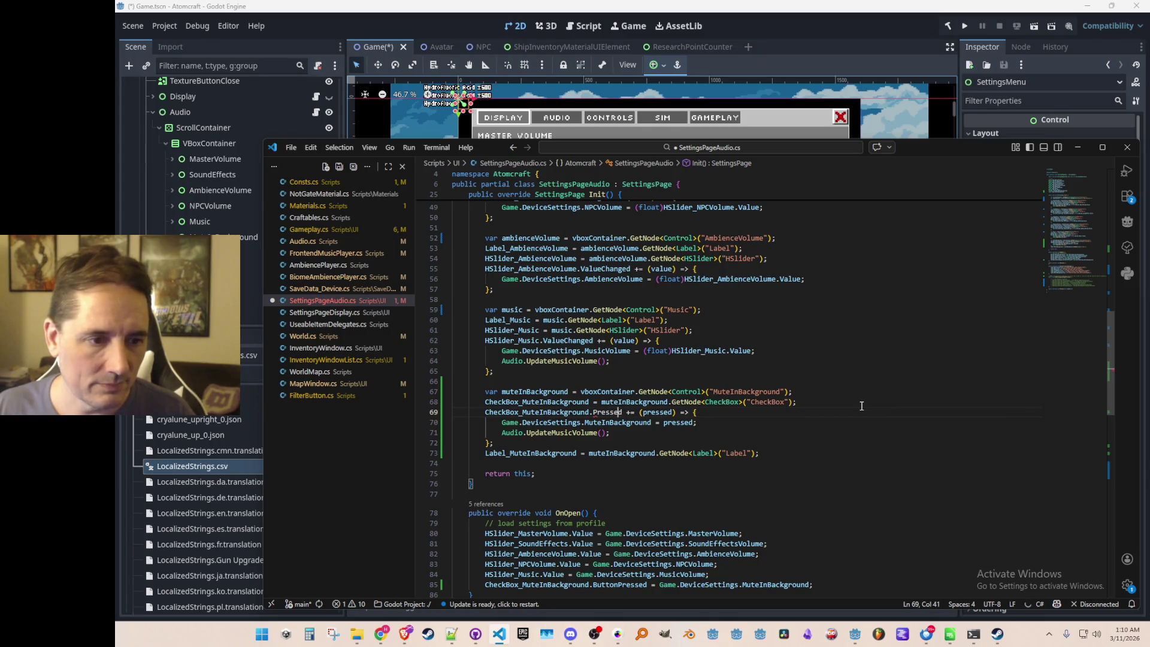
pyautogui.hotkey('ctrl', 's')
# Remove the pressed parameter from the MuteInBackground handler lambda.
pyautogui.hotkey('ctrl', 'space')
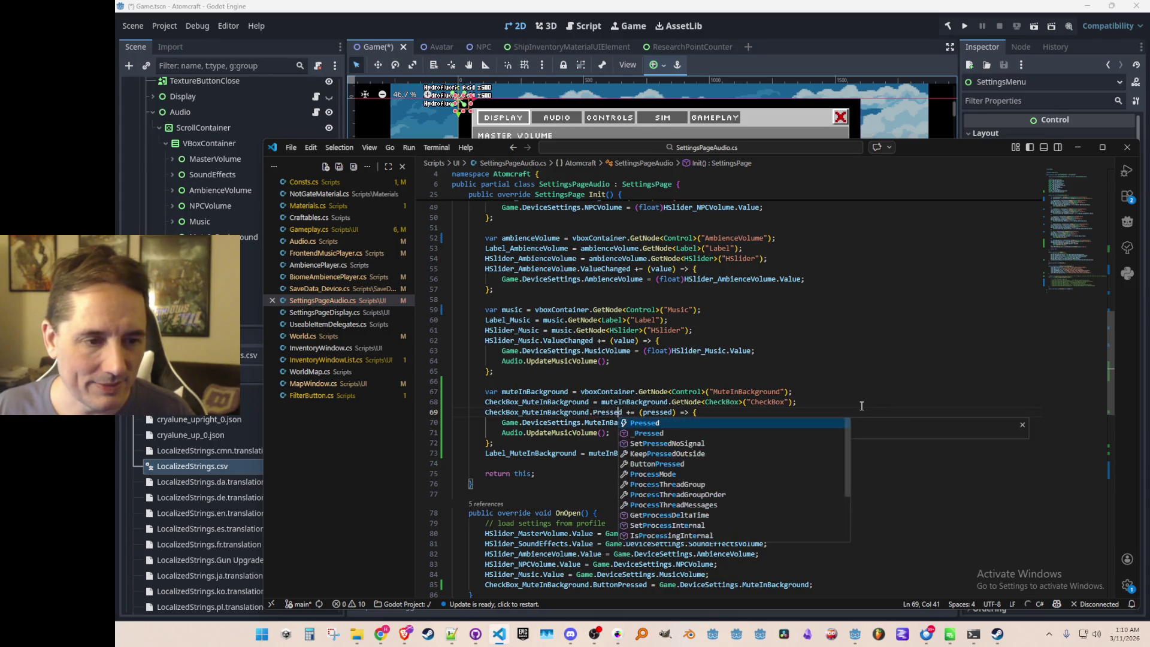
pyautogui.press('Escape')
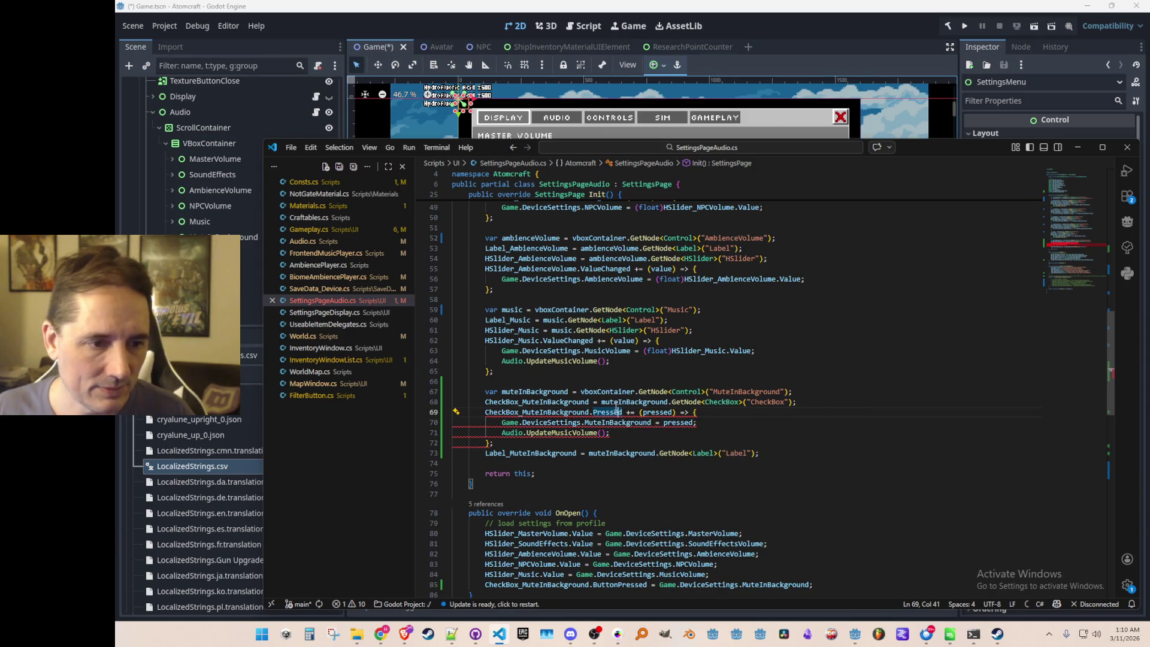
pyautogui.moveTo(615, 410)
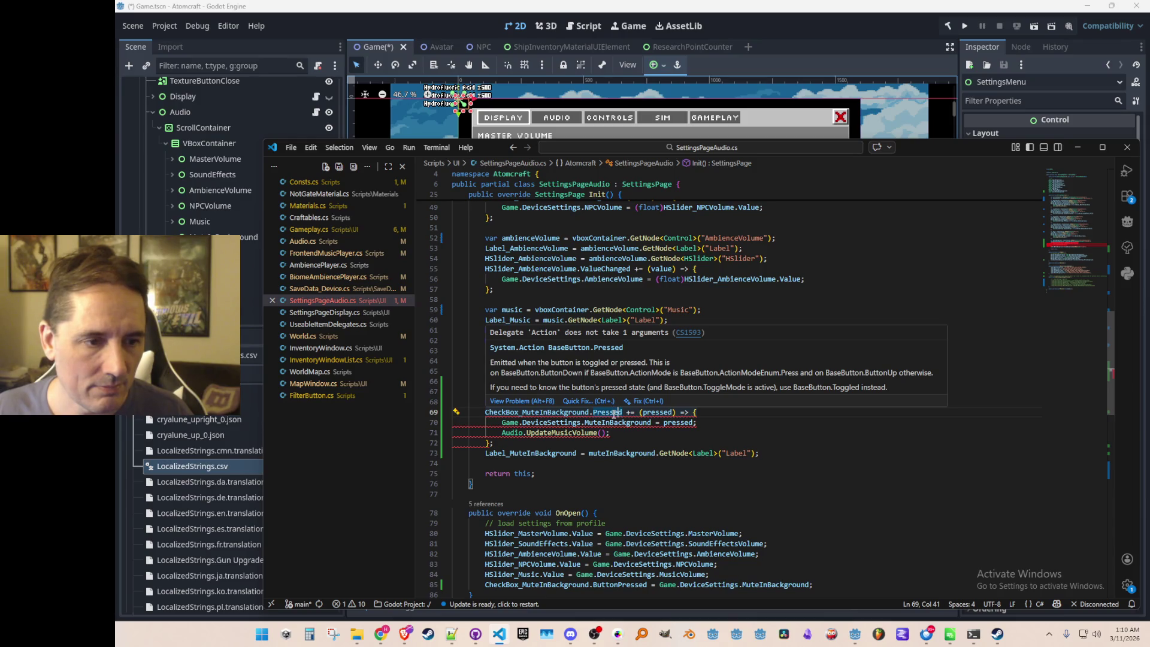
pyautogui.click(616, 414)
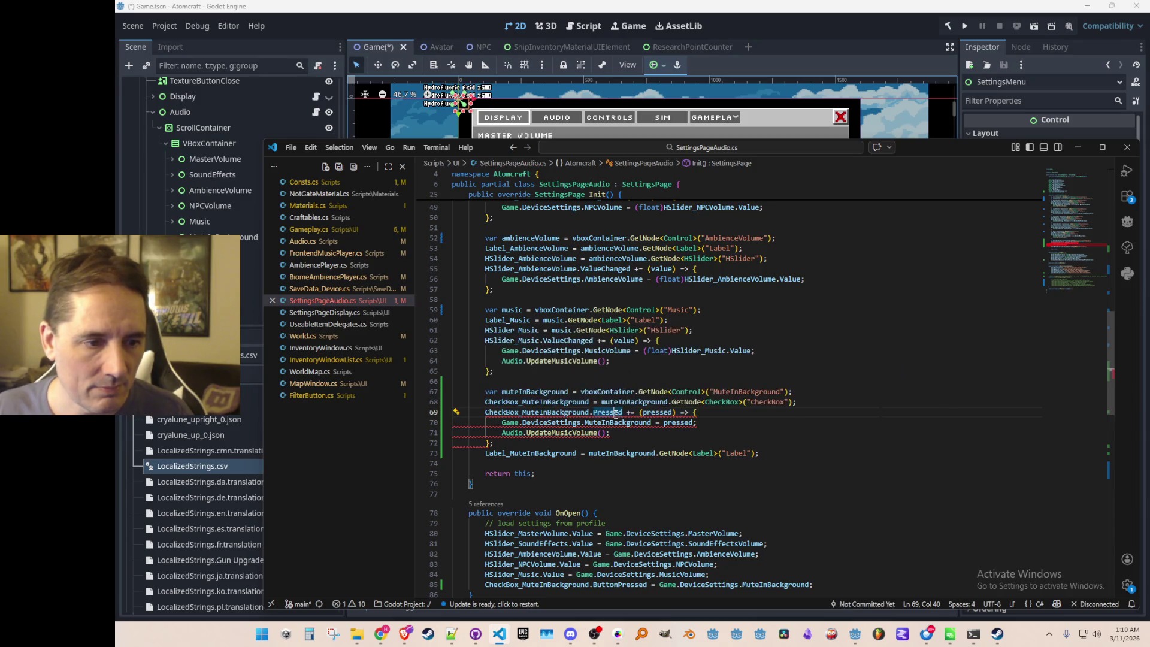
pyautogui.click(633, 424)
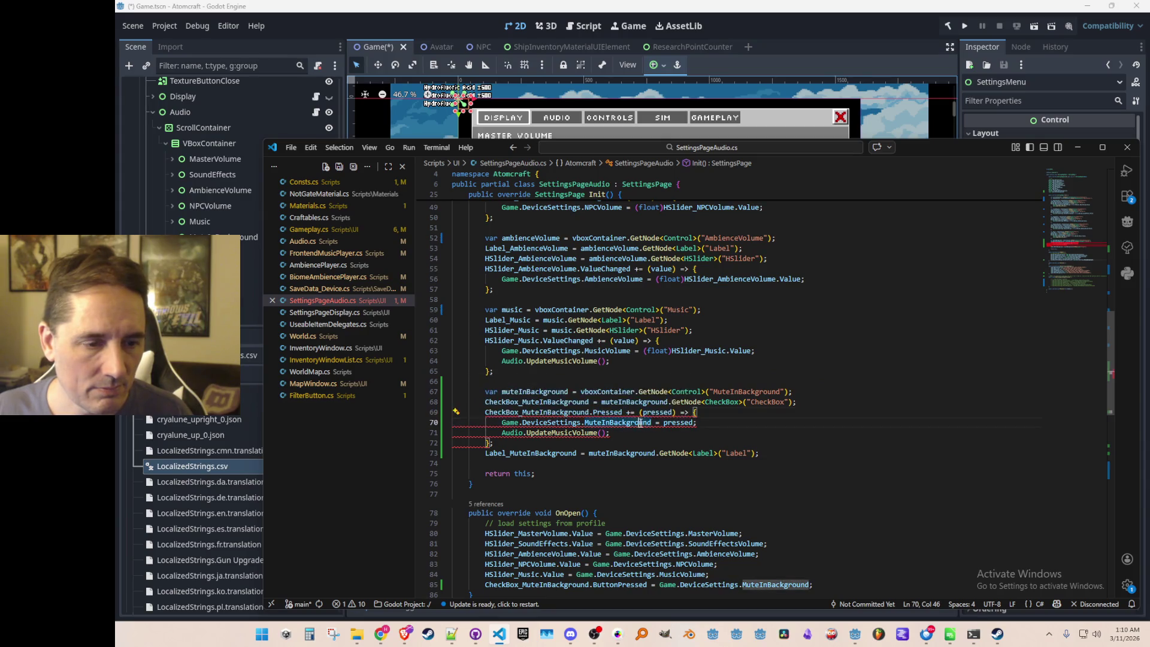
pyautogui.press('Up')
pyautogui.hotkey('ctrl', 'shift', 'Right')
pyautogui.press('BackSpace')
pyautogui.press('End')
pyautogui.press('Down')
pyautogui.press('Left')
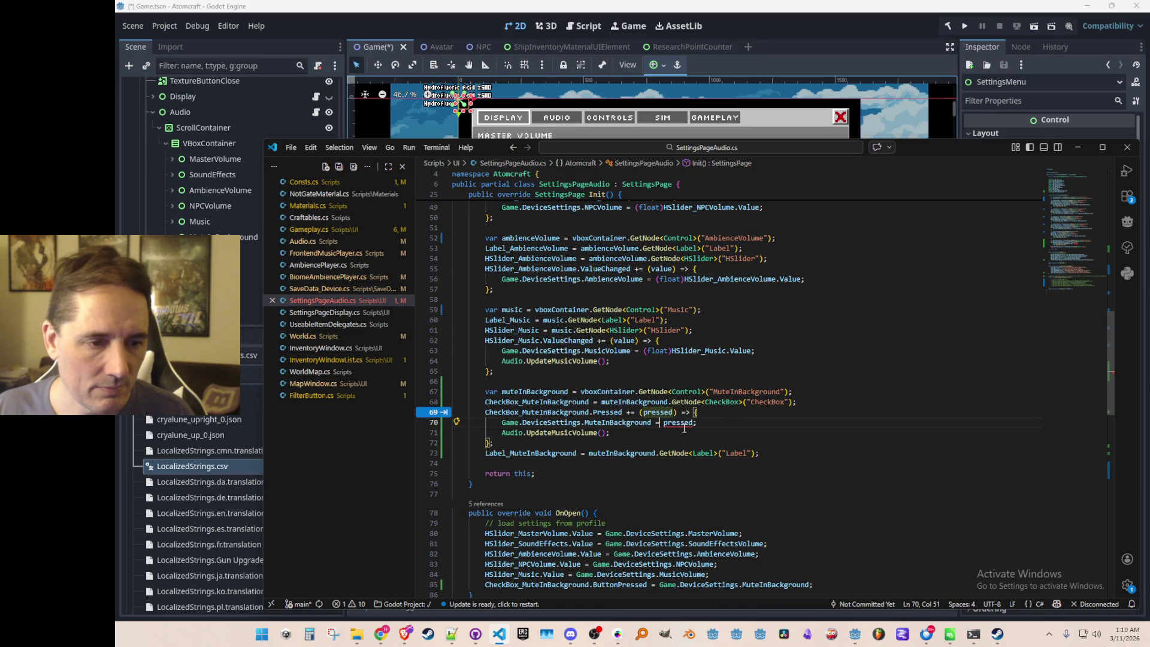
pyautogui.press('Escape')
pyautogui.scroll(-1, 851, 494)
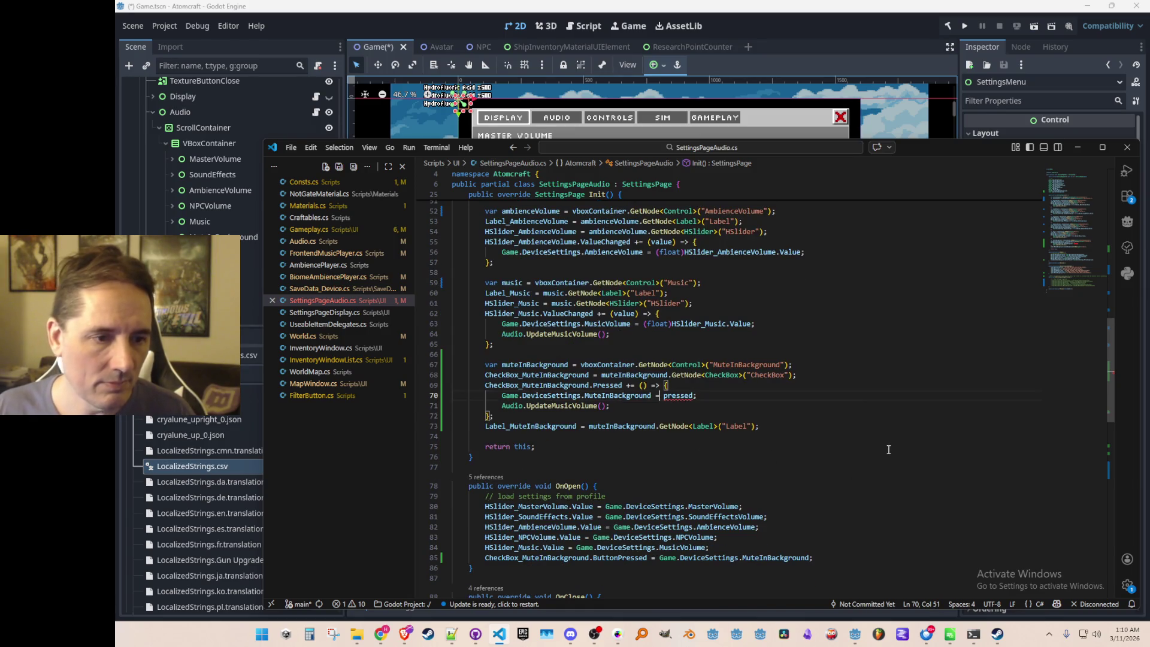
# Replace pressed with CheckBox_MuteInBackground.ButtonPressed in the assignment, save, and return to Godot.
pyautogui.press('Left')
pyautogui.press('Left')
pyautogui.press('Left')
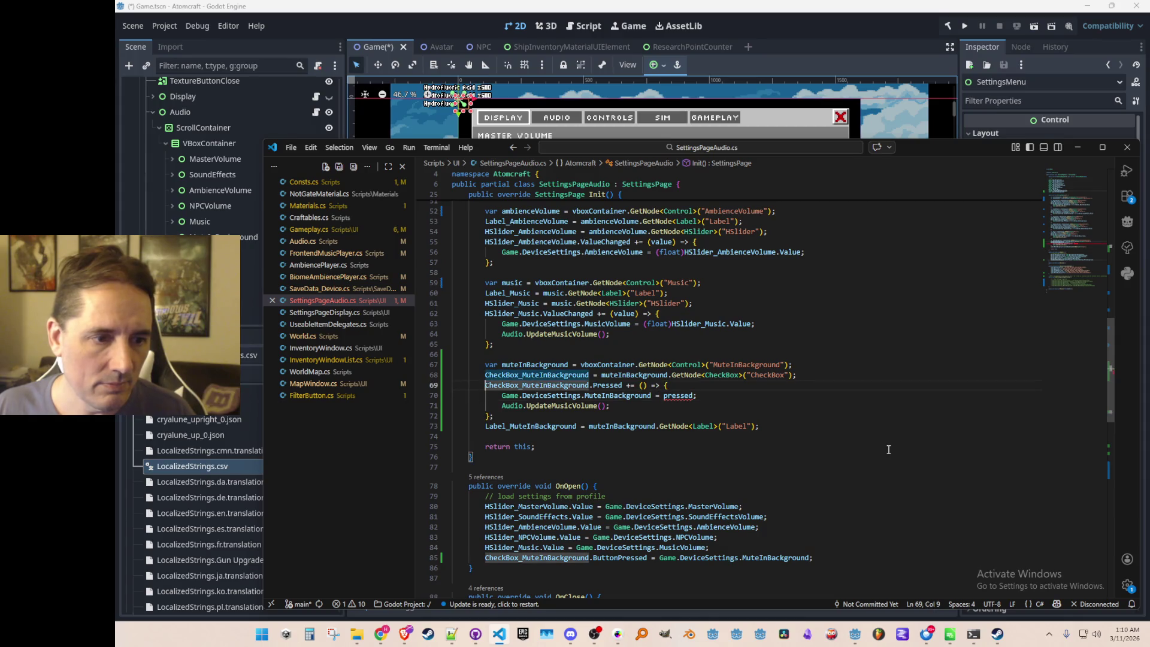
pyautogui.hotkey('ctrl', 'Right')
pyautogui.hotkey('ctrl', 'Right')
pyautogui.hotkey('ctrl', 'shift', 'Right')
pyautogui.write('CheckBox_MuteInBackground.P')
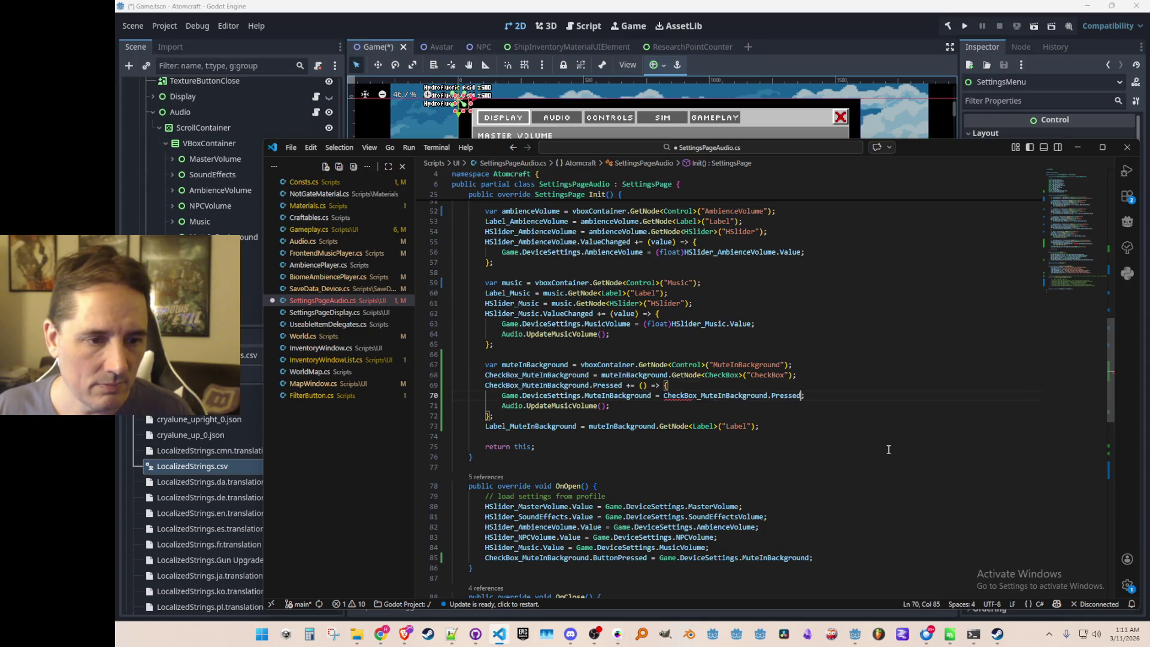
pyautogui.press('BackSpace')
pyautogui.write('Buton')
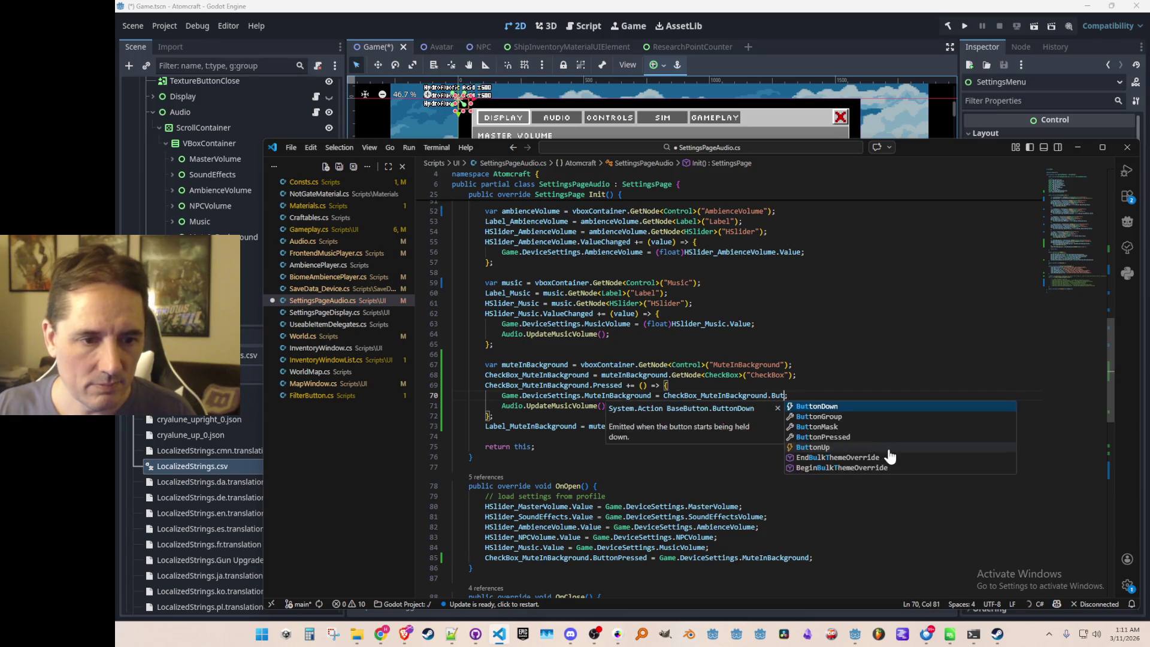
pyautogui.press('Down')
pyautogui.press('Return')
pyautogui.press('Up')
pyautogui.press('Up')
pyautogui.press('Up')
pyautogui.press('Down')
pyautogui.press('Down')
pyautogui.press('Down')
pyautogui.hotkey('ctrl', 's')
pyautogui.press('Up')
pyautogui.press('Up')
pyautogui.press('Up')
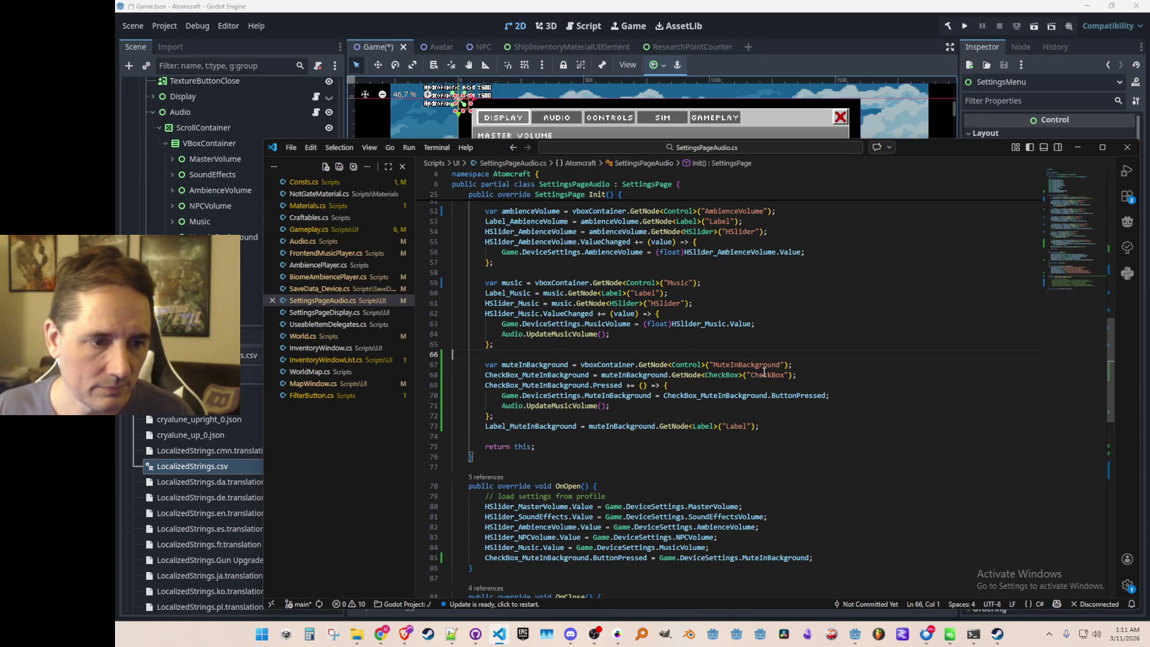
pyautogui.scroll(-2, 779, 384)
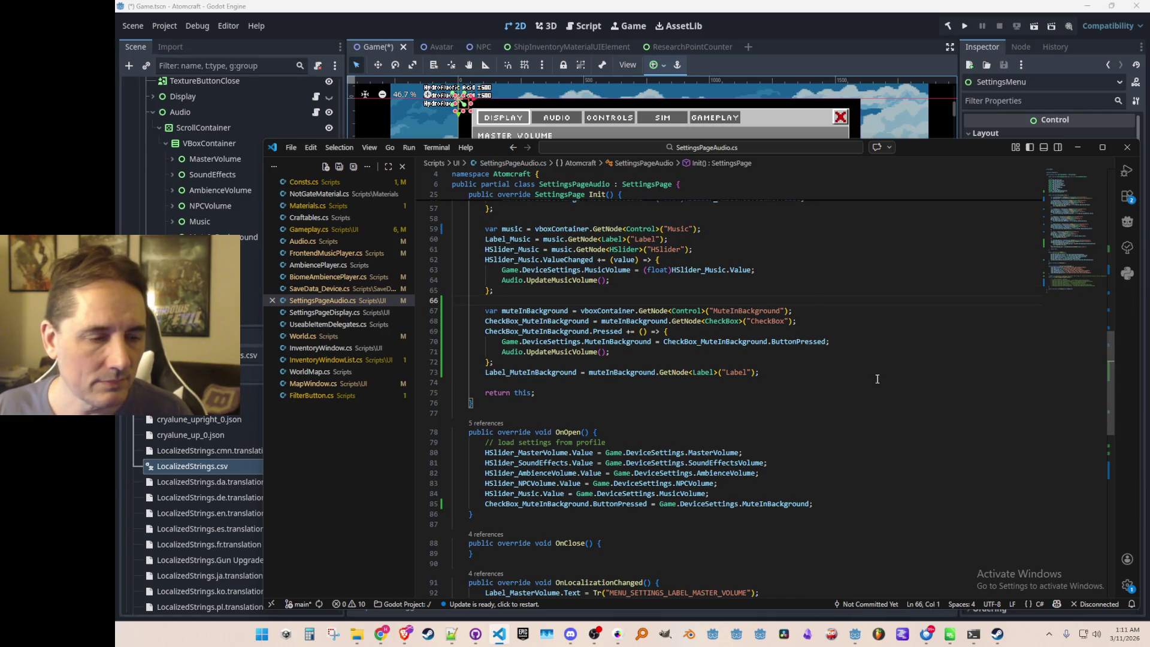
pyautogui.click(876, 30)
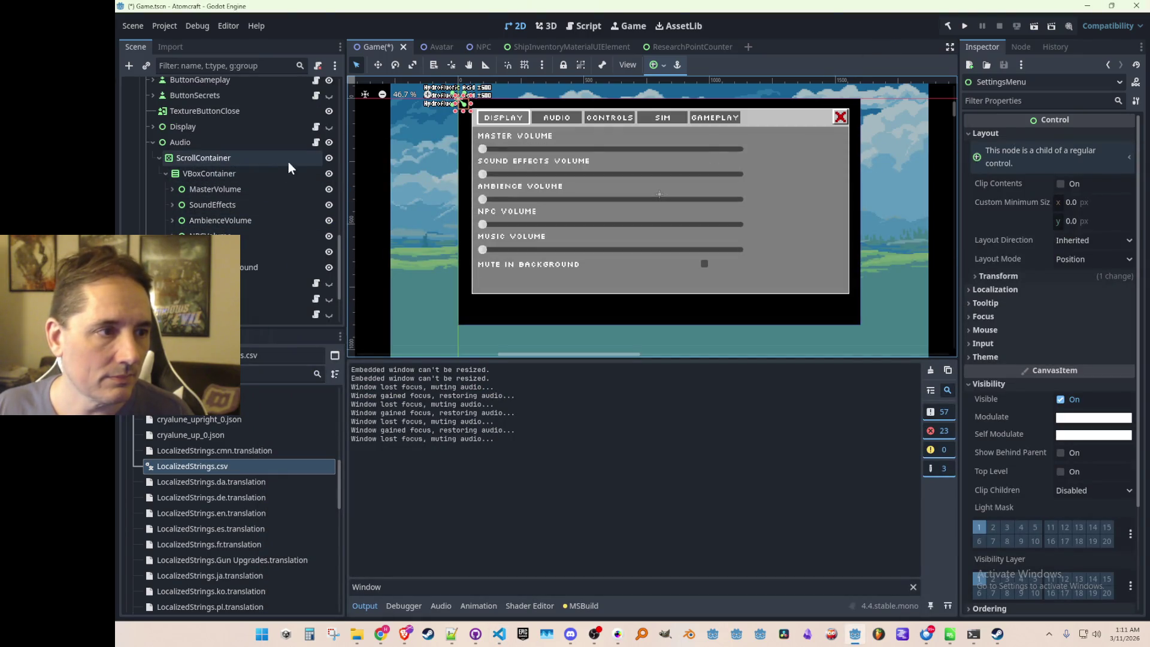
# Collapse ScrollContainer and hide the Audio settings page in the Scene dock.
pyautogui.click(159, 158)
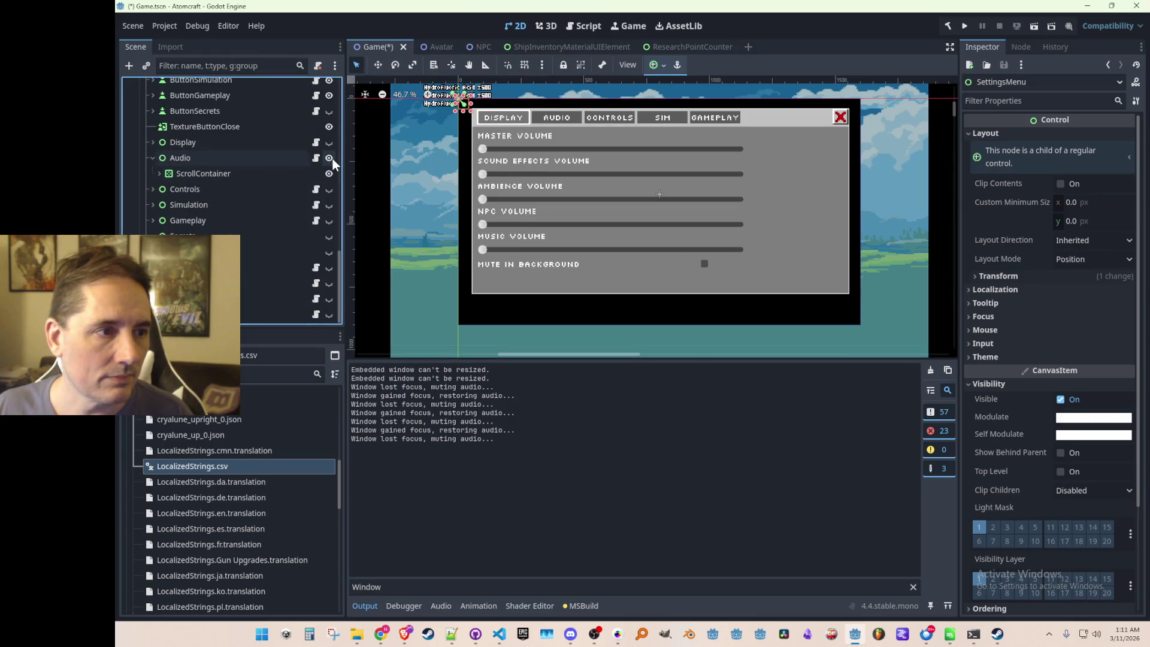
pyautogui.click(332, 159)
pyautogui.click(332, 159)
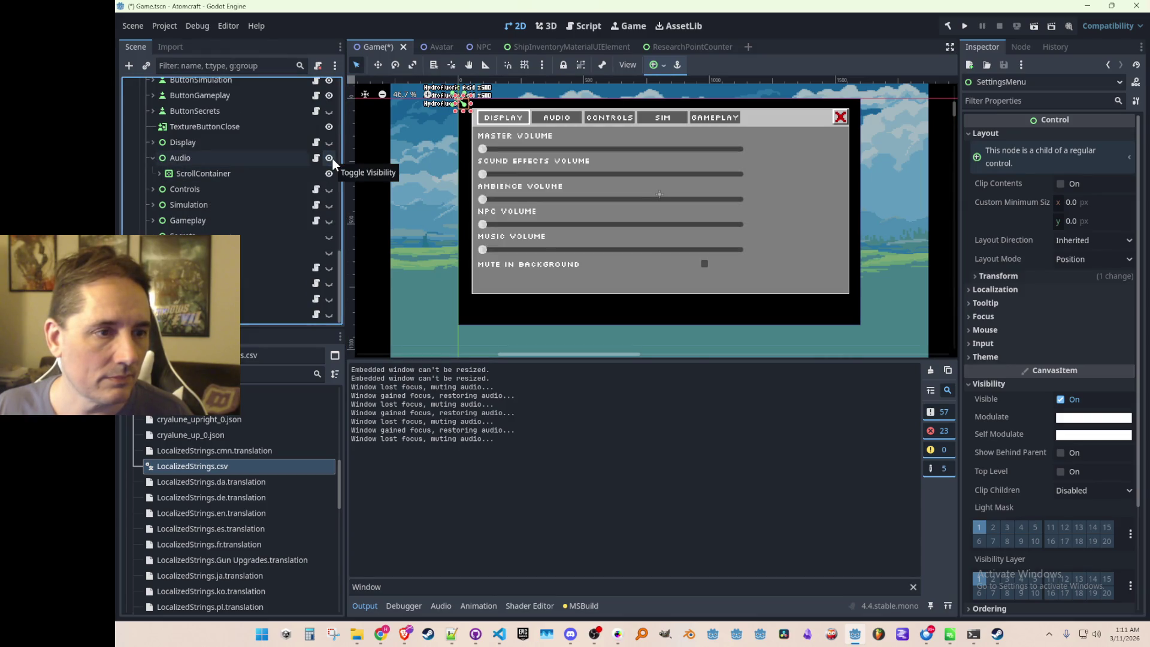
pyautogui.click(332, 159)
pyautogui.scroll(4, 198, 180)
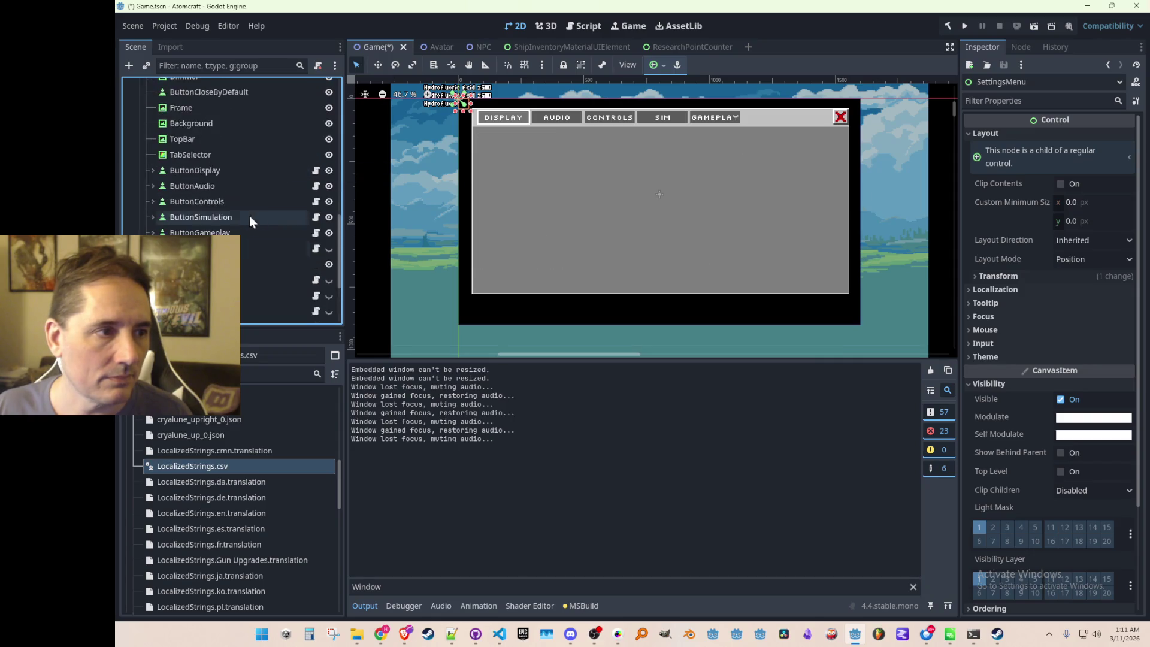
pyautogui.scroll(5, 250, 217)
# Hide and collapse the SettingsMenu node, clear the selection, and save the Game scene.
pyautogui.click(329, 182)
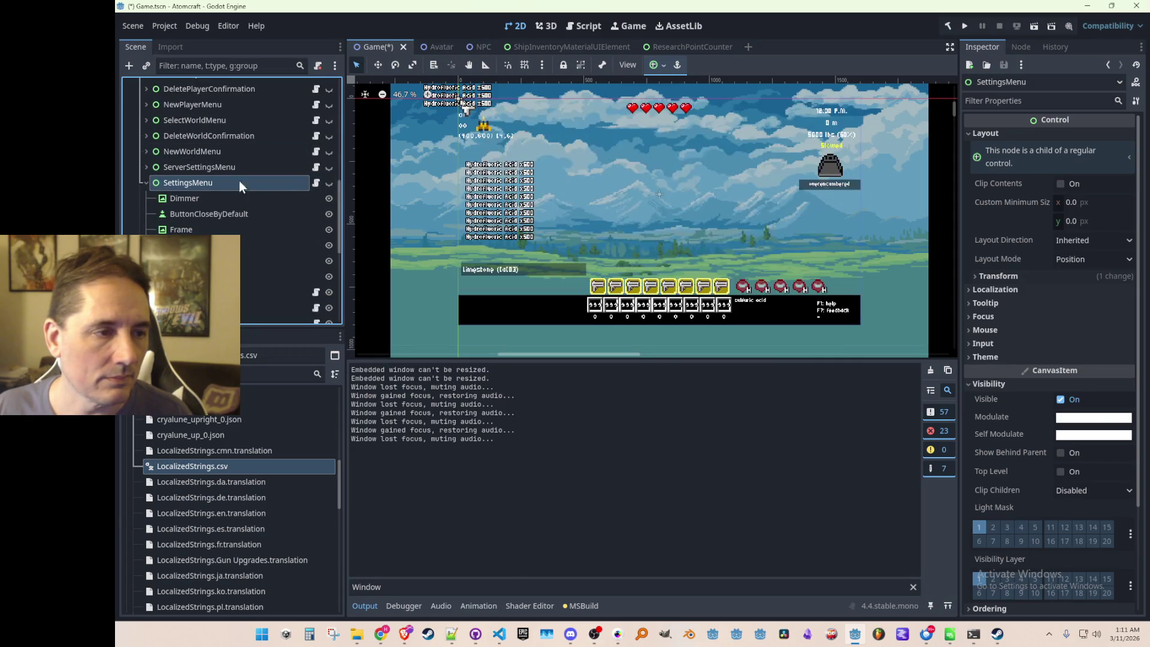
pyautogui.click(145, 184)
pyautogui.scroll(-2, 680, 168)
pyautogui.click(883, 168)
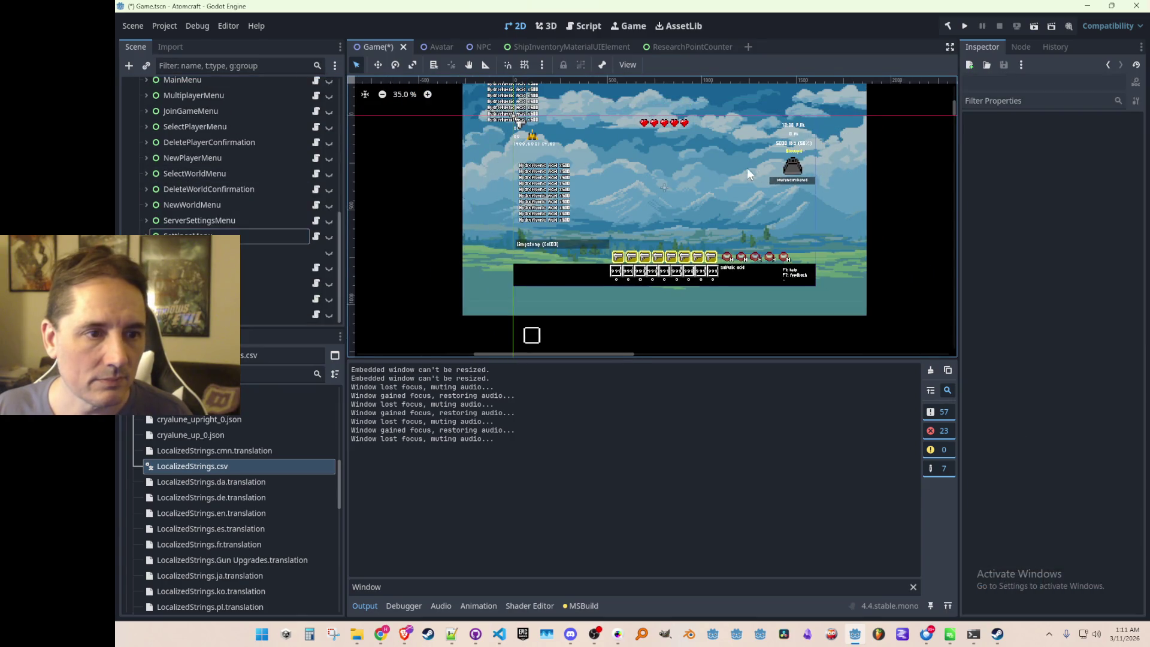
pyautogui.scroll(-2, 747, 174)
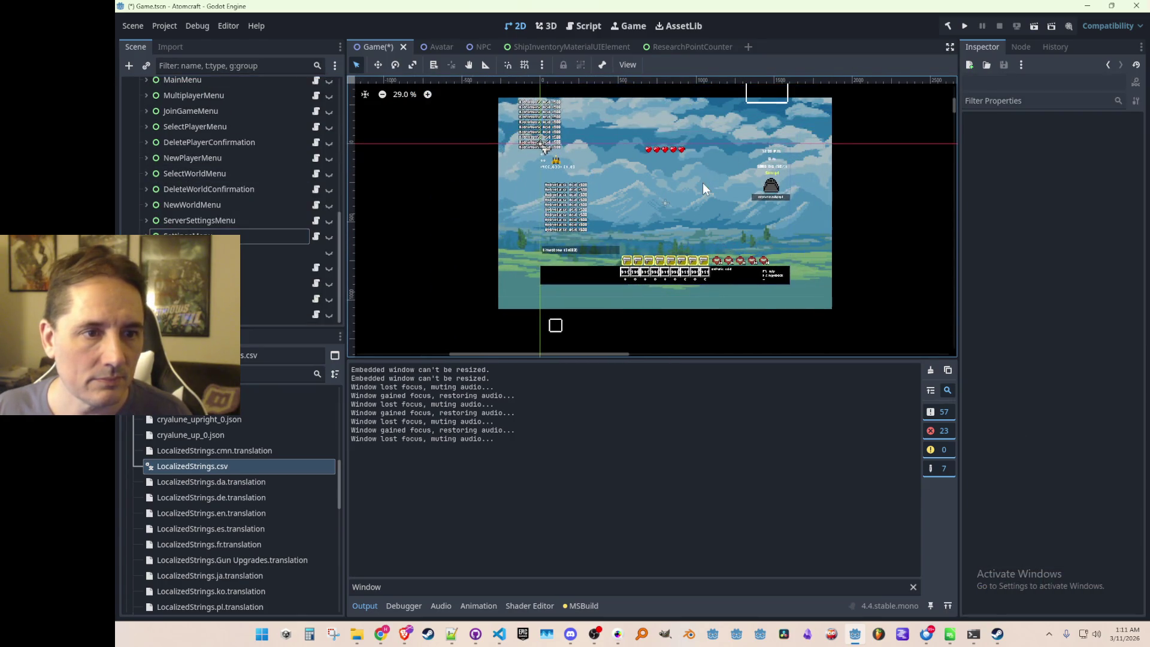
pyautogui.hotkey('ctrl', 's')
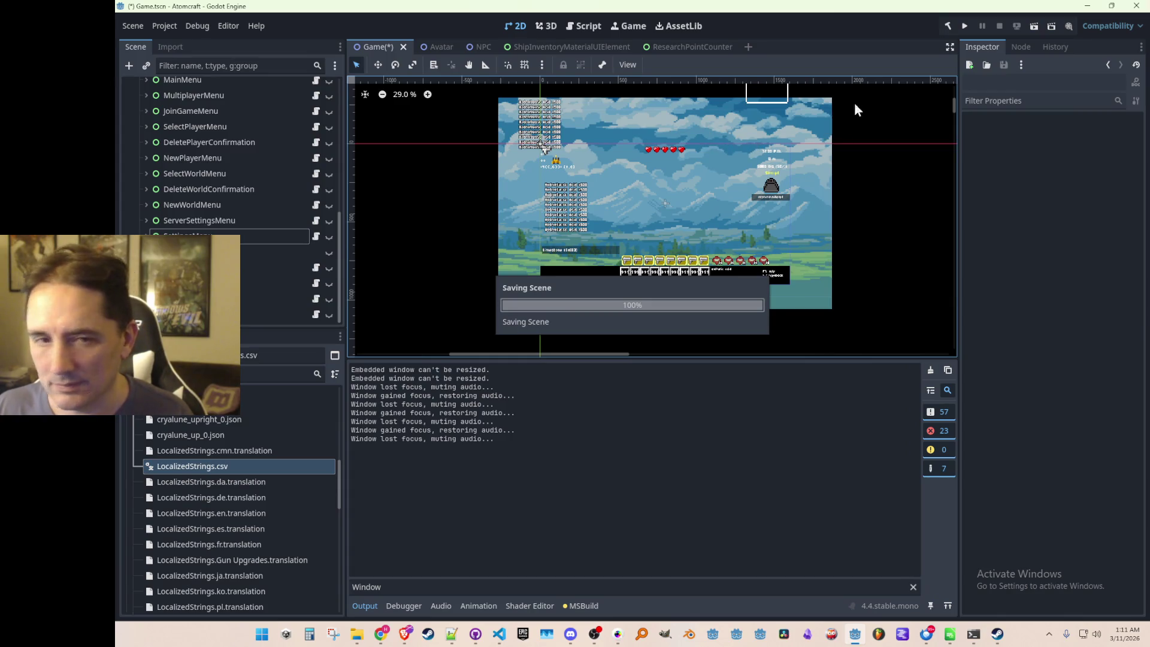
pyautogui.hotkey('ctrl', 's')
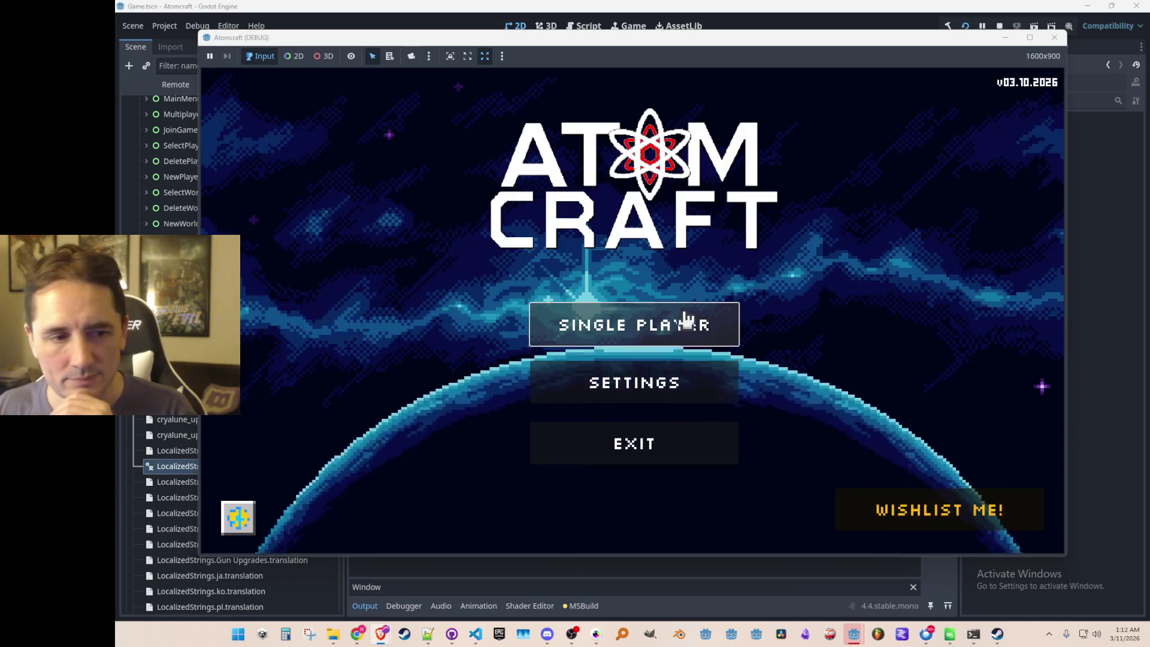
# In Atomcraft's audio settings, toggle Mute in Background off and back on, then return to the main menu.
pyautogui.click(633, 392)
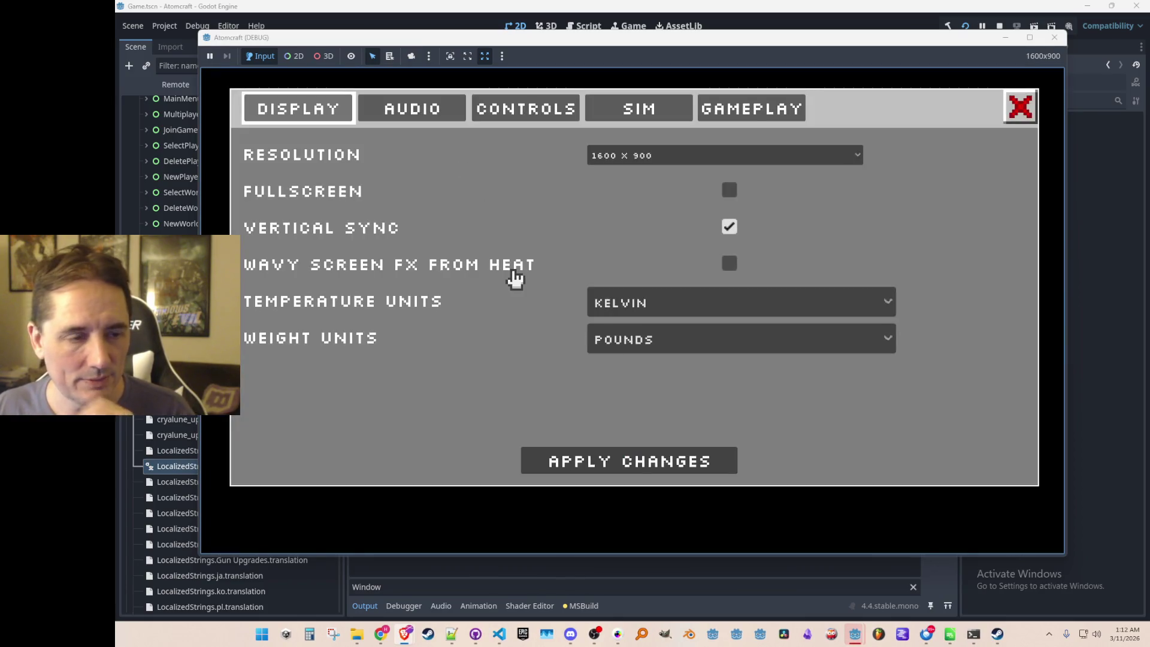
pyautogui.press('Escape')
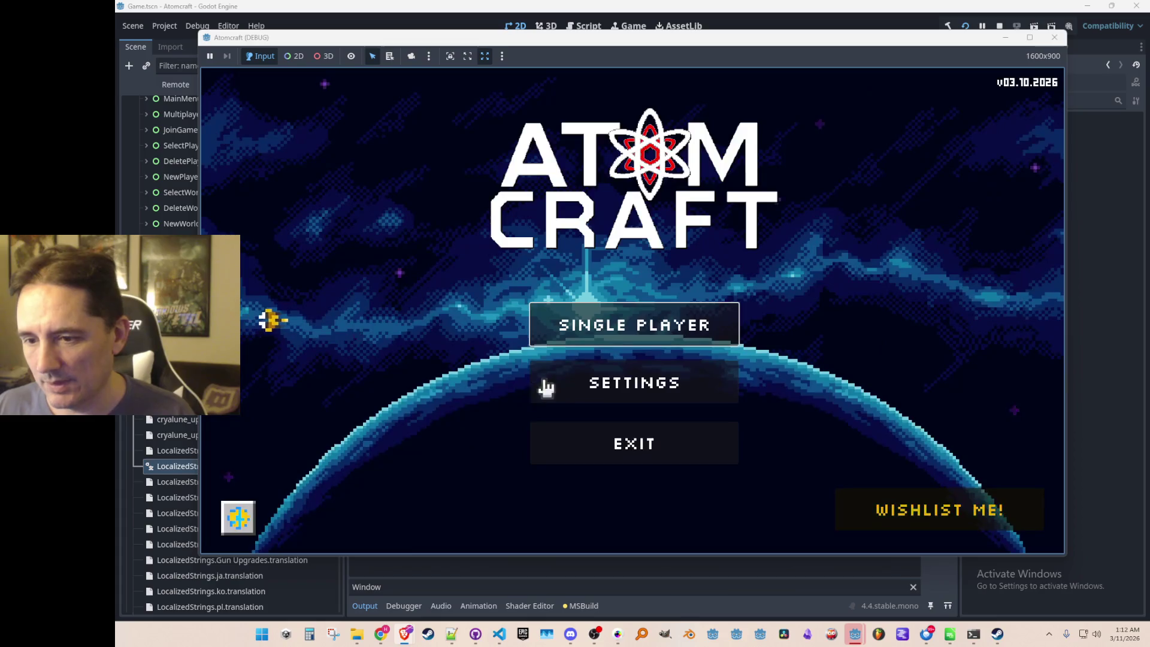
pyautogui.click(608, 381)
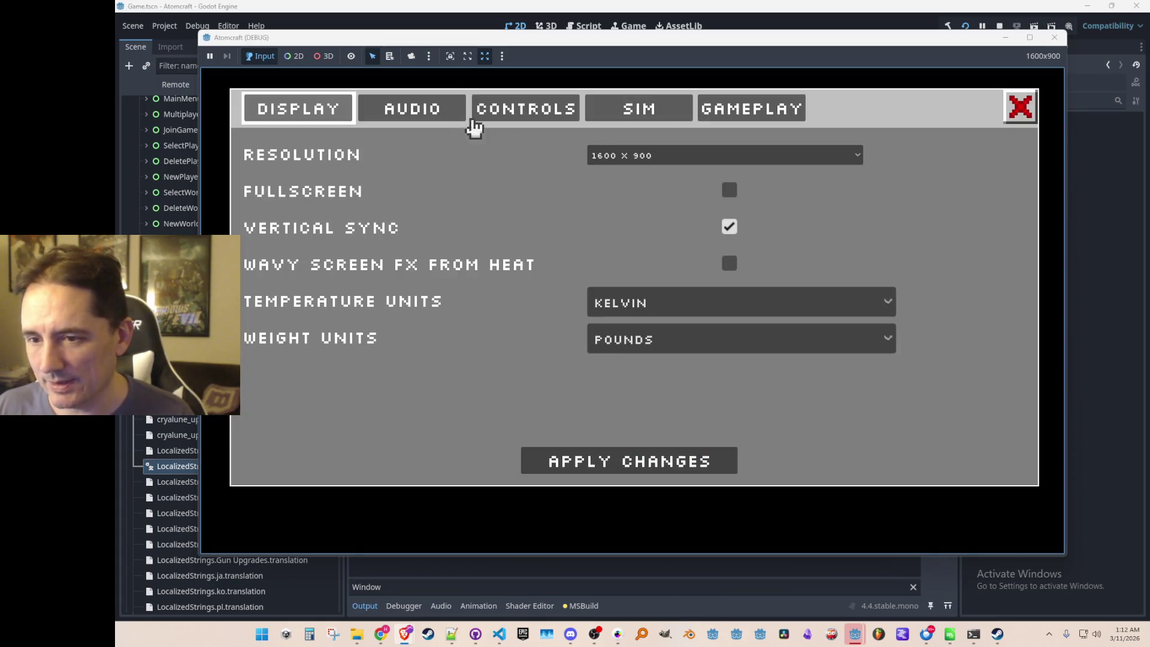
pyautogui.click(443, 109)
pyautogui.click(730, 430)
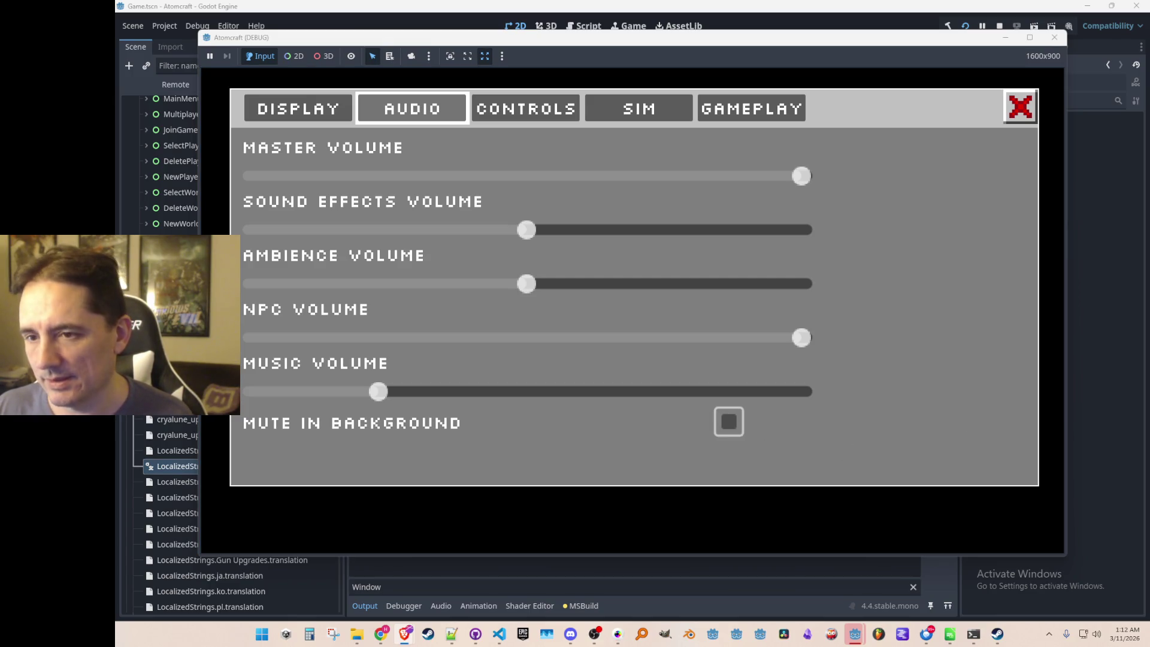
pyautogui.click(728, 426)
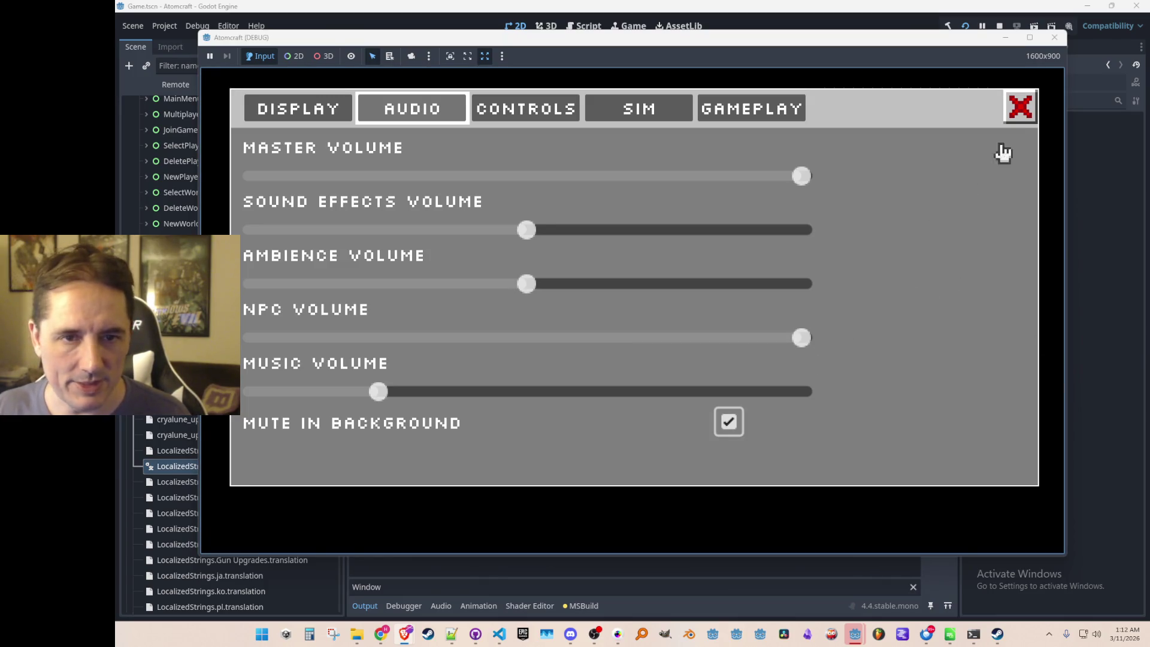
pyautogui.click(1018, 113)
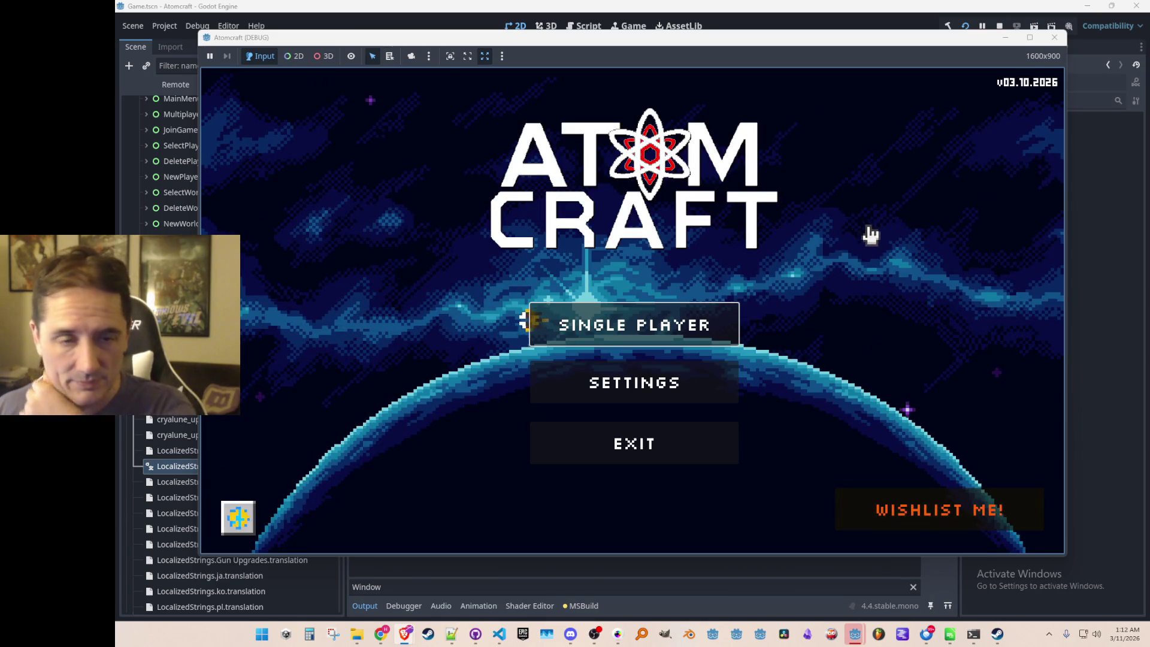
# Stop the running game and return to SettingsPageAudio.cs in Visual Studio Code.
pyautogui.click(1057, 38)
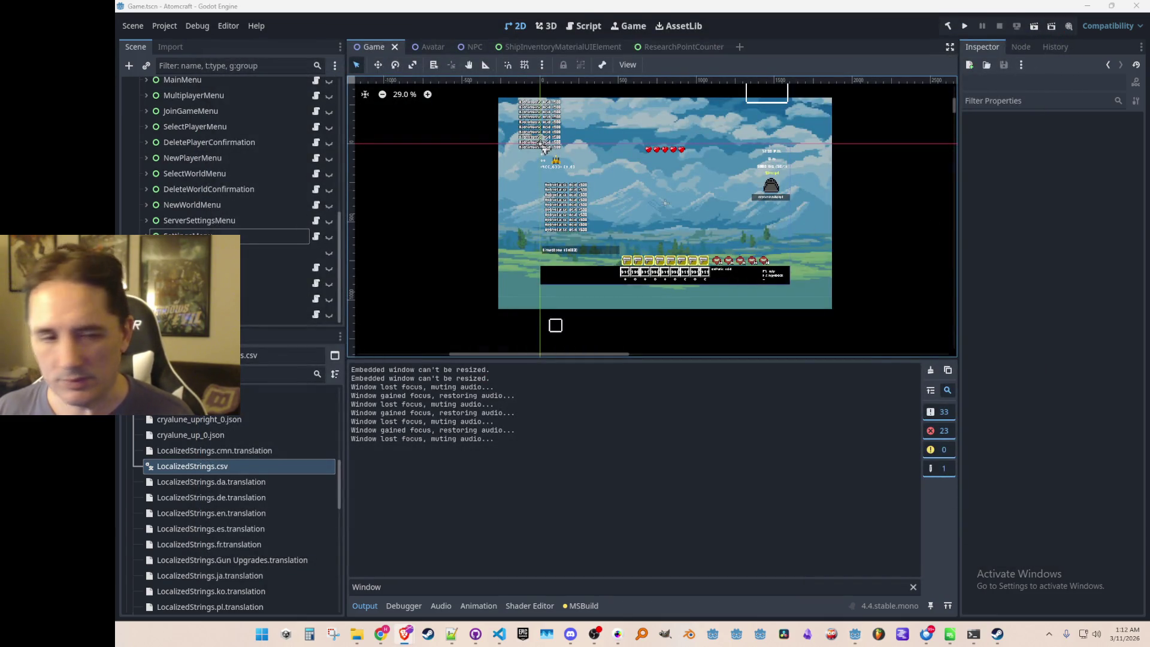
pyautogui.scroll(1, 540, 340)
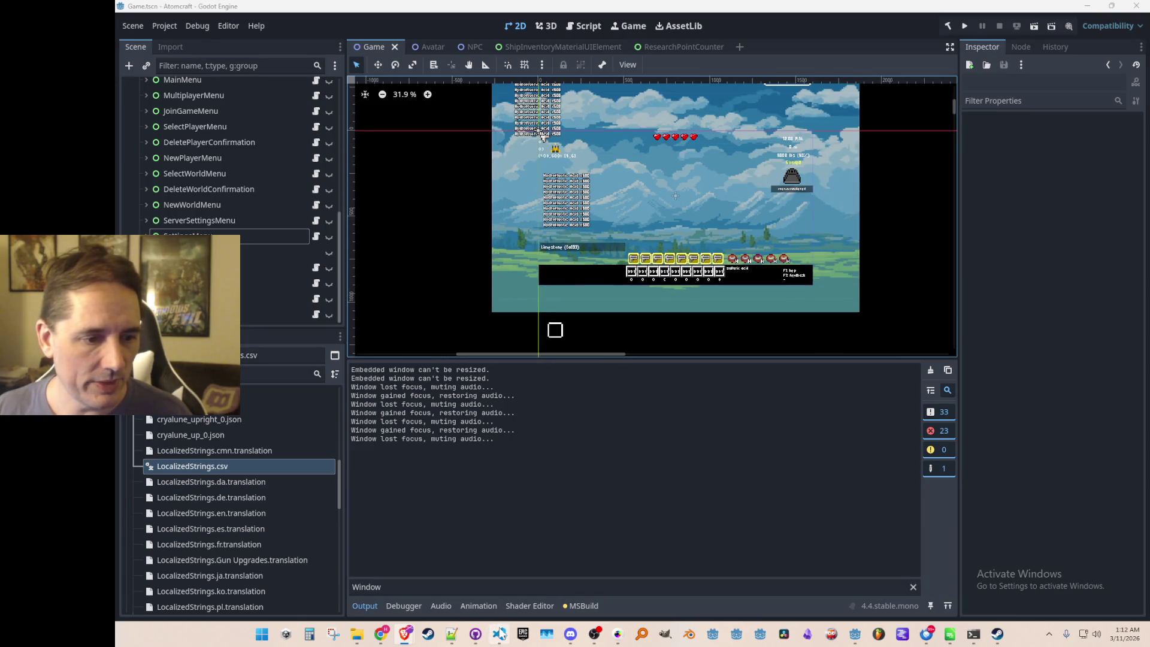
pyautogui.click(496, 626)
pyautogui.scroll(3, 551, 289)
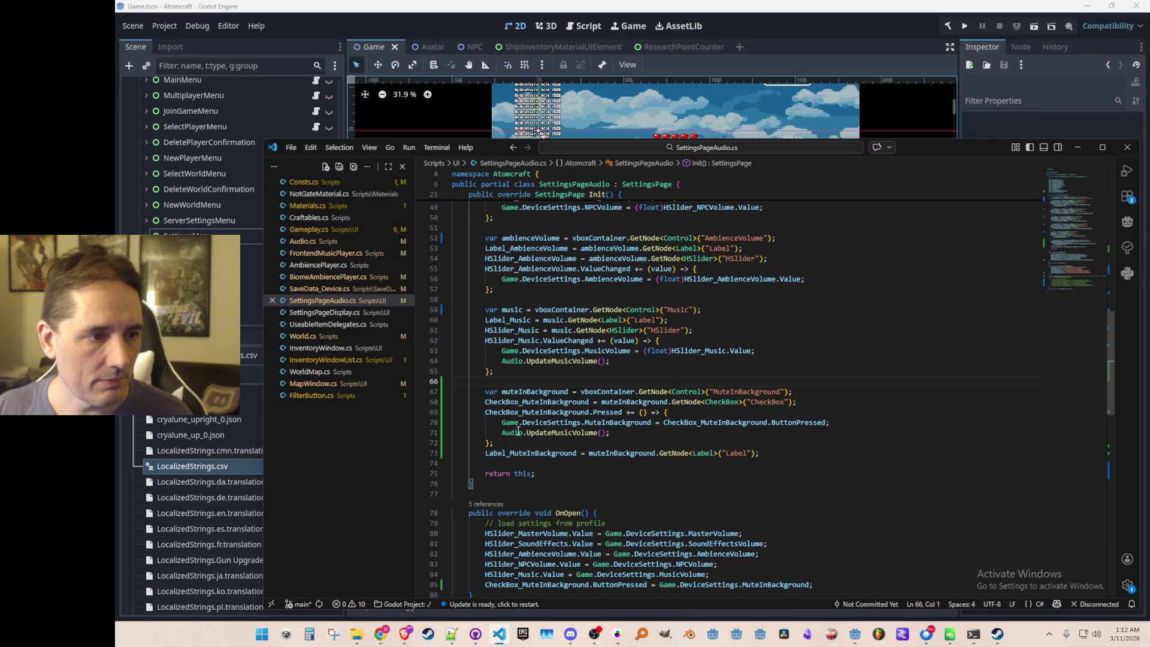
# Go to the definition of the Audio.UpdateMusicVolume call in the MuteInBackground handler.
pyautogui.scroll(-1, 518, 431)
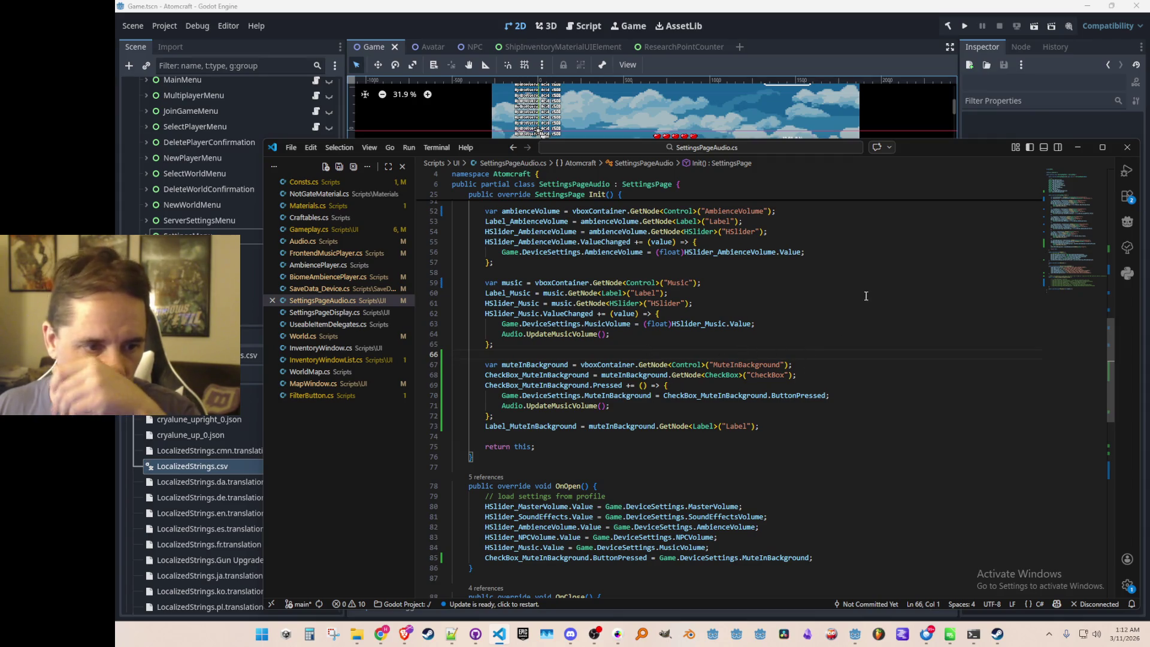
pyautogui.moveTo(1073, 264)
pyautogui.mouseDown()
pyautogui.moveTo(1068, 185)
pyautogui.moveTo(1062, 262)
pyautogui.mouseUp()
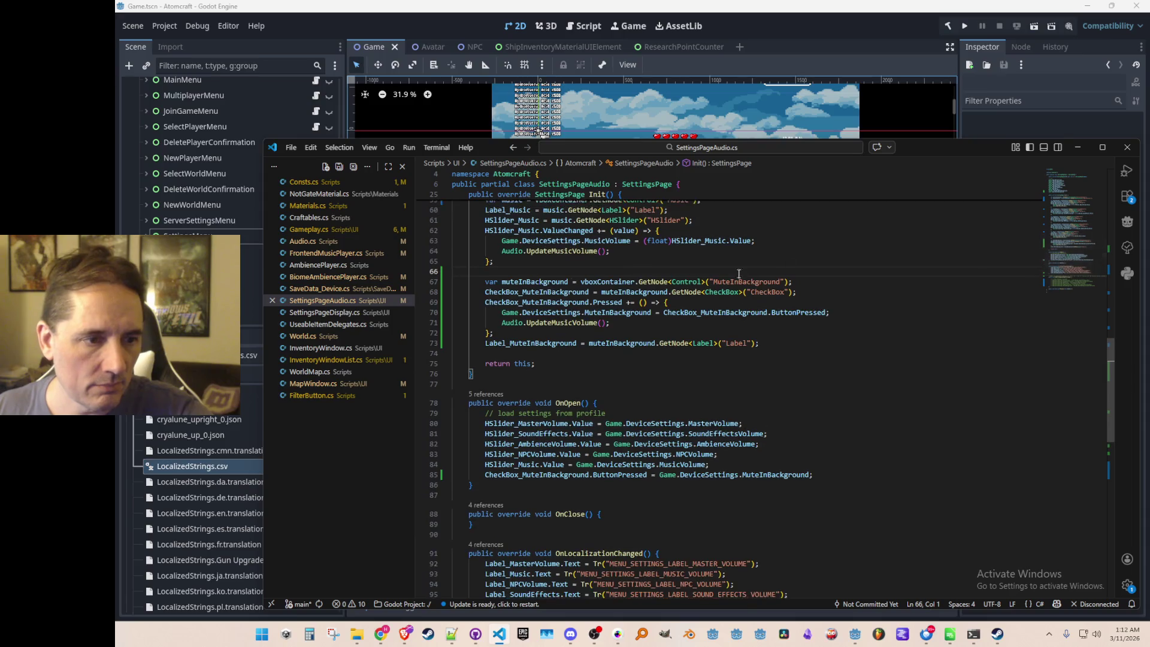
pyautogui.rightClick(575, 322)
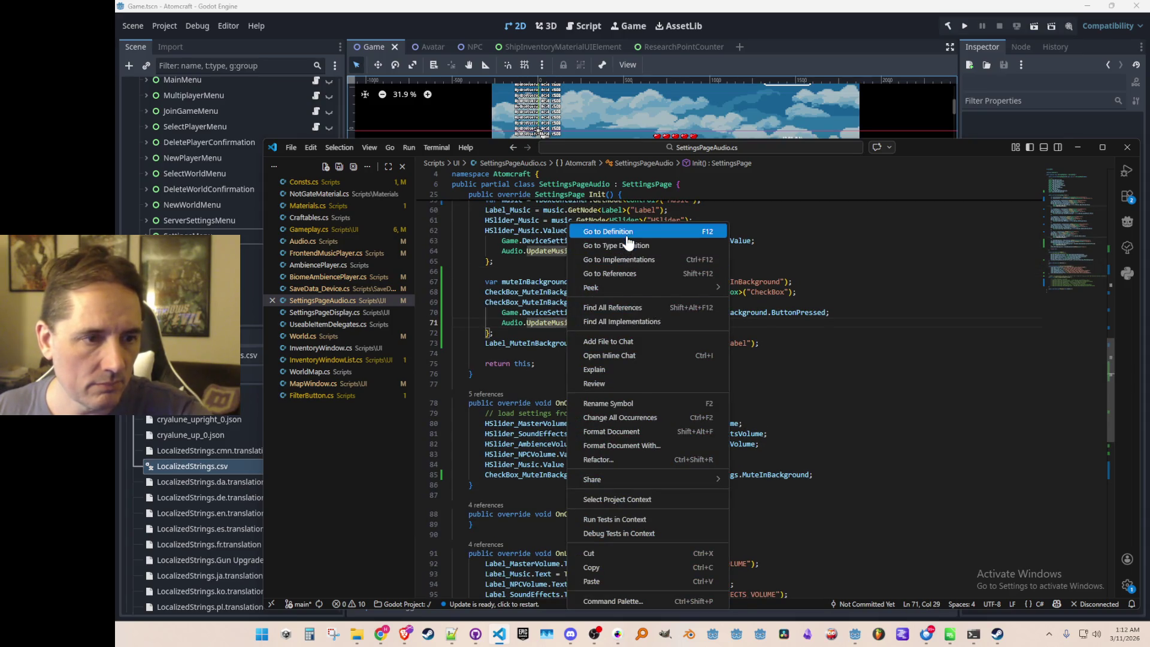
pyautogui.click(623, 228)
pyautogui.click(616, 283)
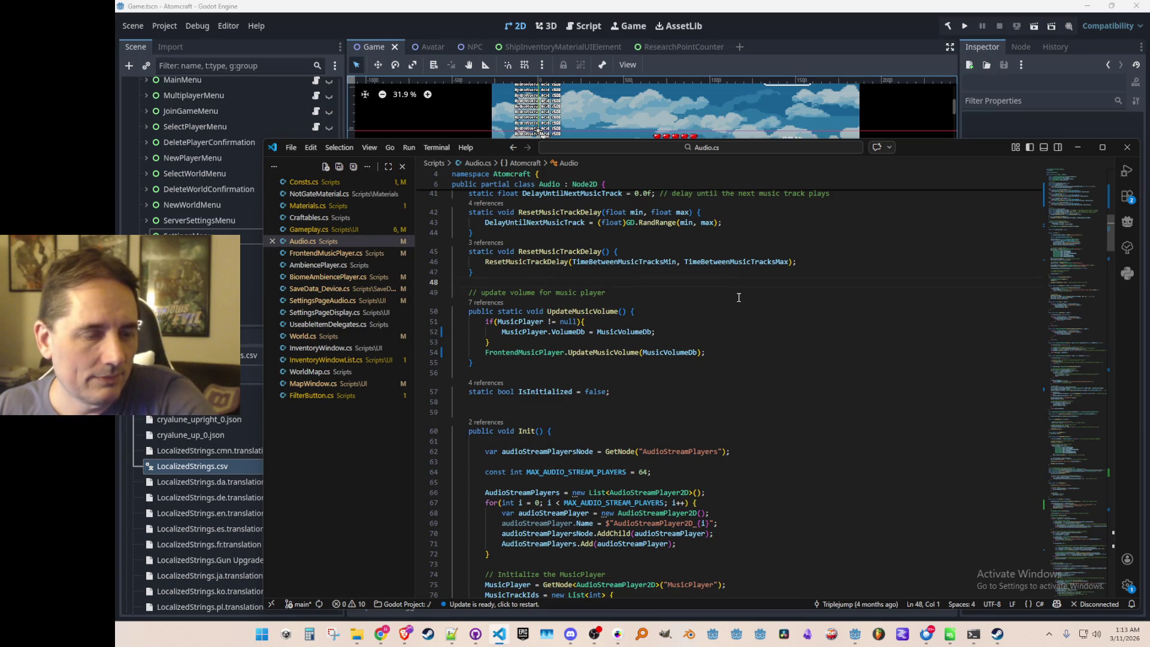
pyautogui.press('Down')
pyautogui.press('Down')
pyautogui.press('Up')
pyautogui.press('Up')
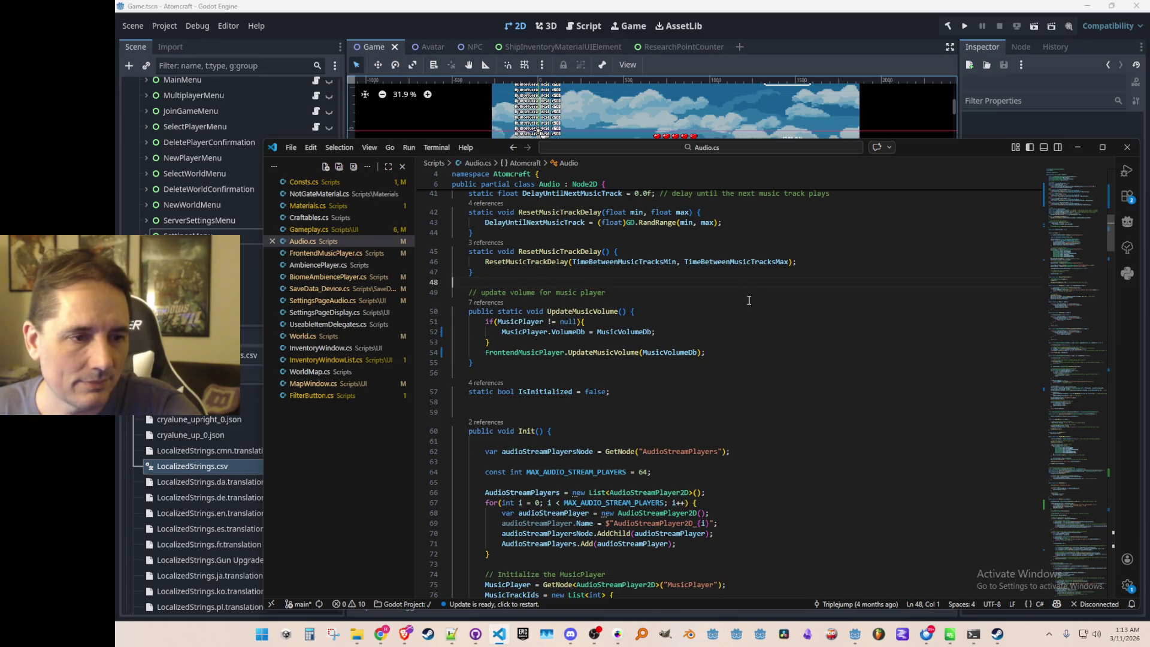
pyautogui.scroll(-1, 748, 300)
pyautogui.scroll(1, 750, 300)
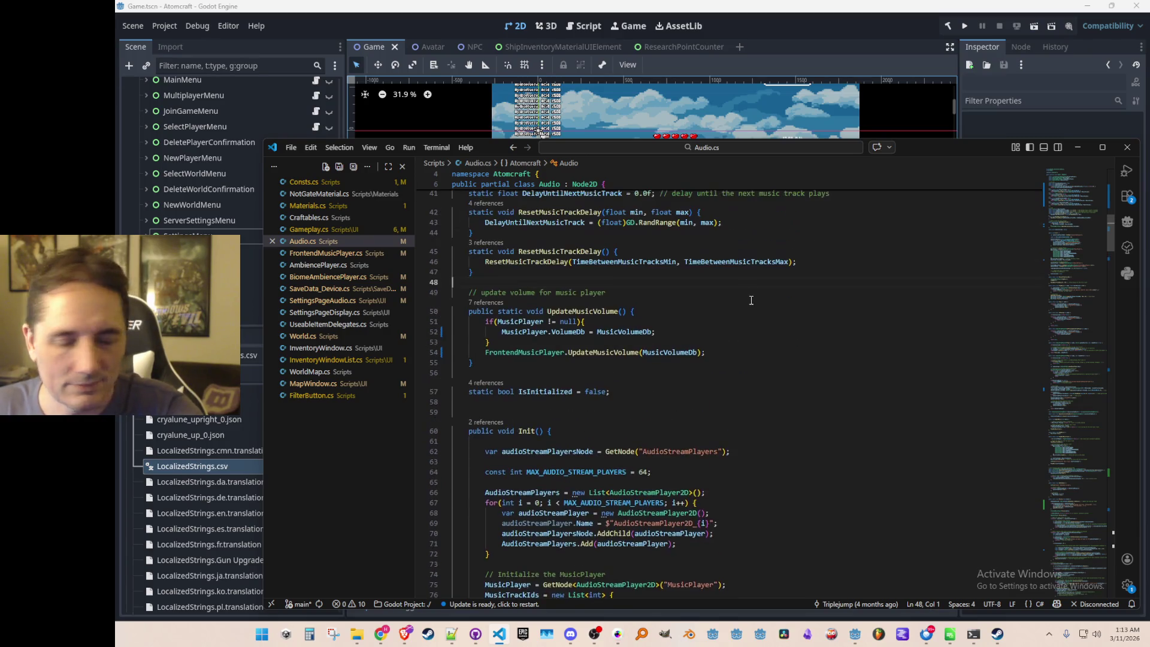
pyautogui.scroll(-2, 751, 300)
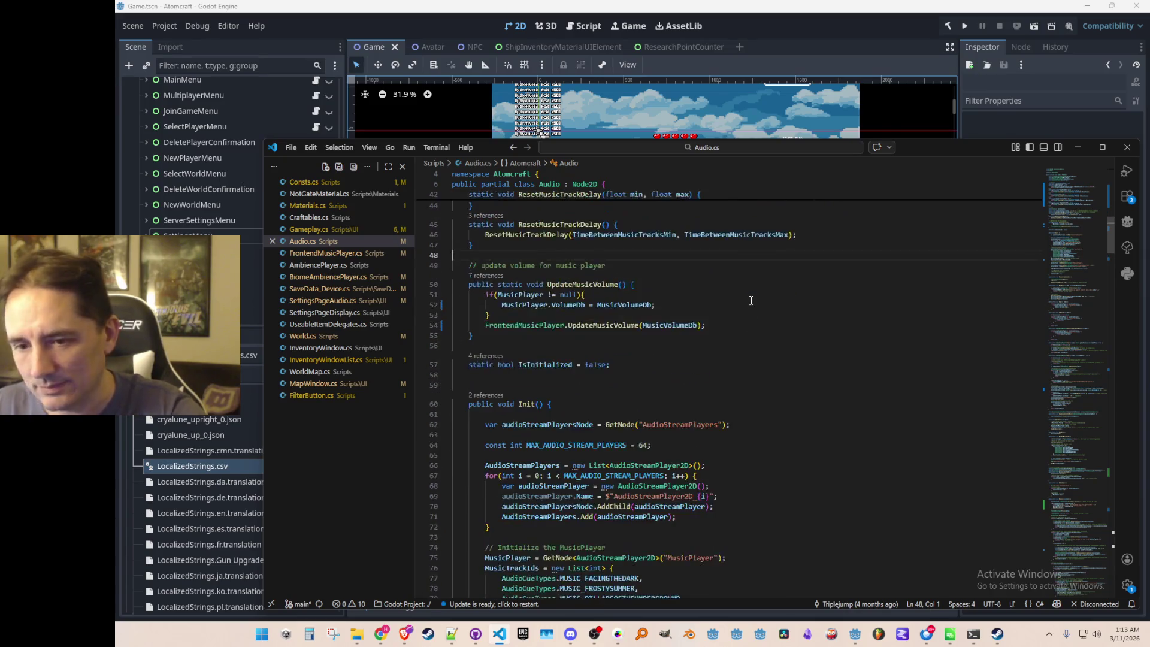
pyautogui.scroll(2, 750, 298)
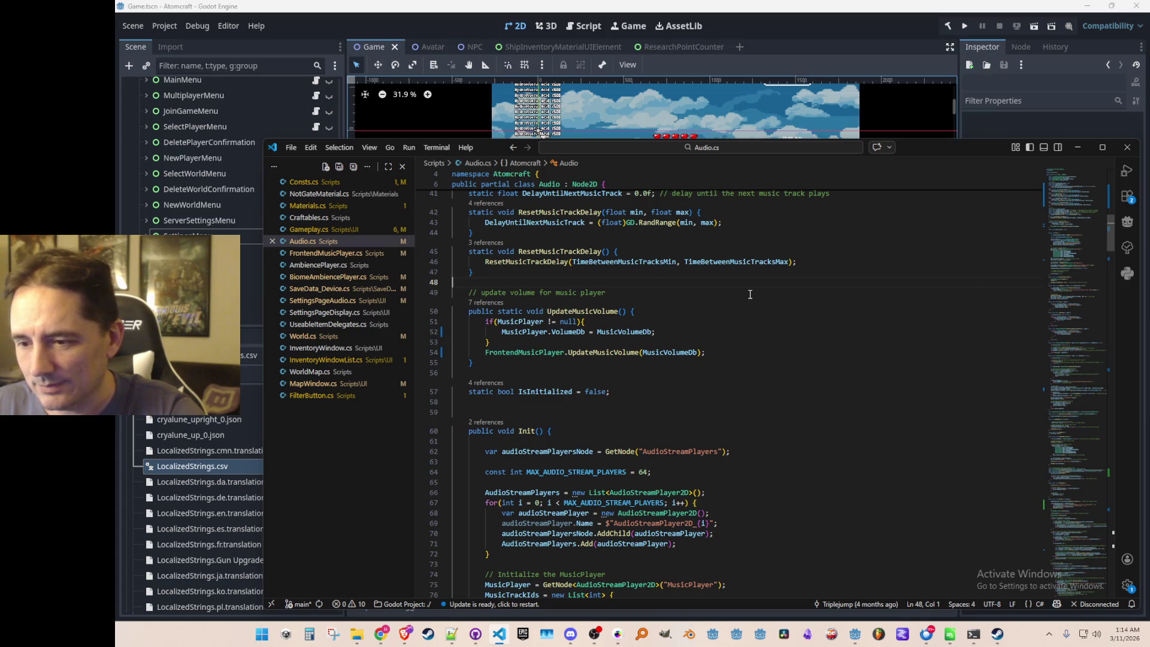
pyautogui.click(750, 294)
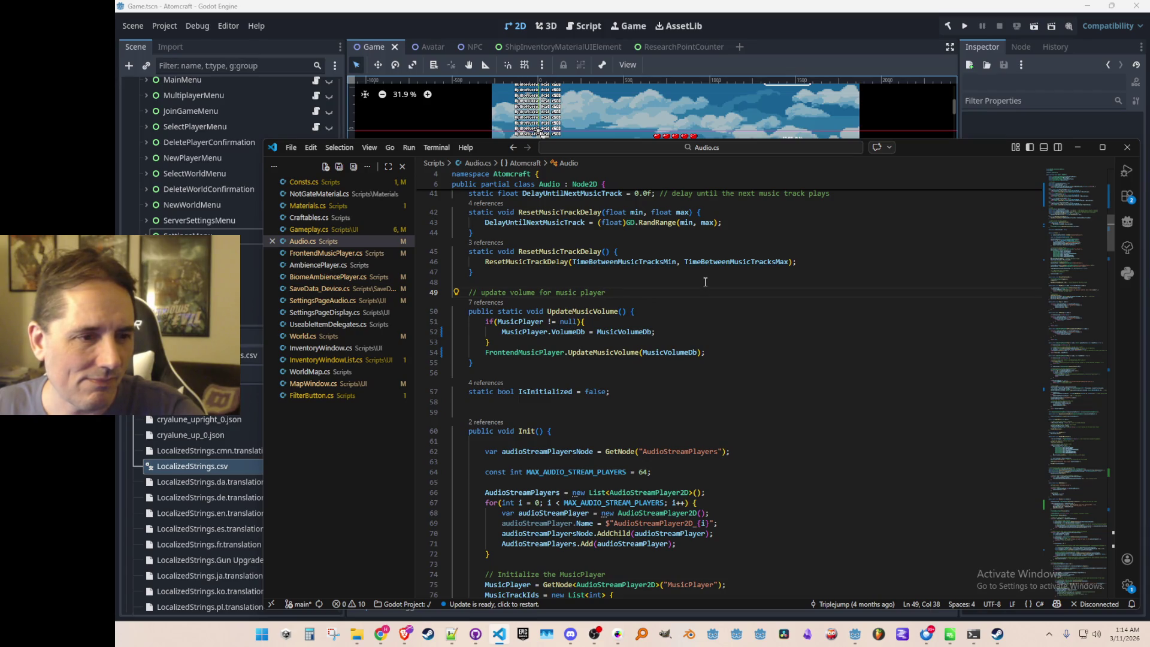
# Find the MasterVolume getter and inspect its MuteInBackground condition.
pyautogui.scroll(5, 705, 281)
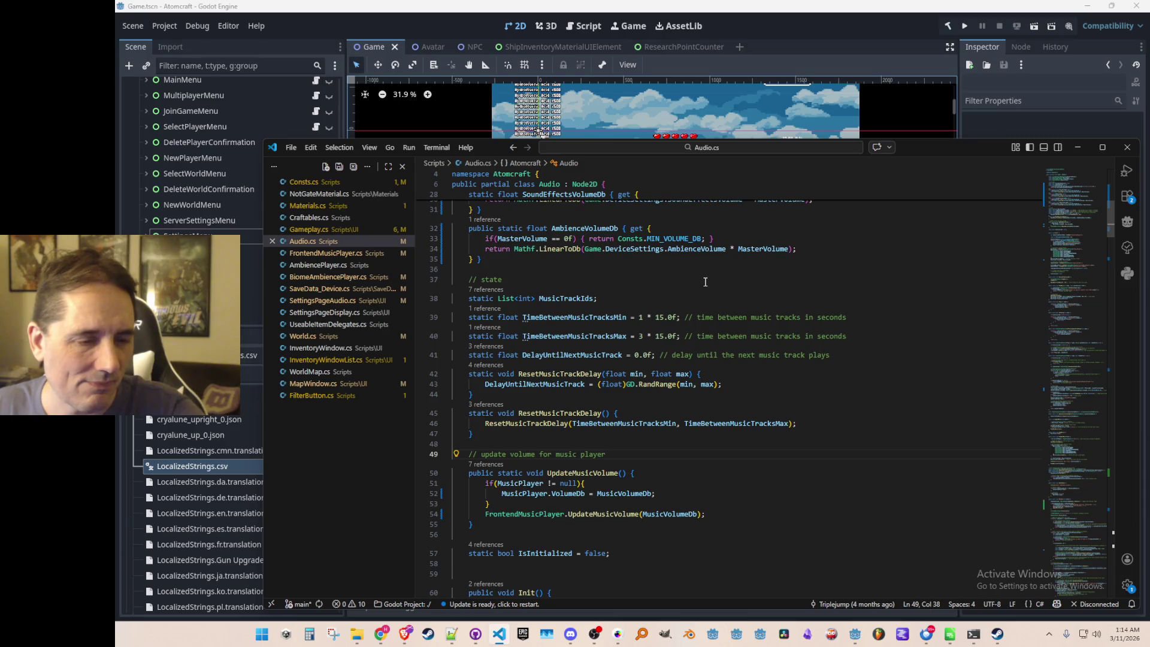
pyautogui.scroll(5, 705, 281)
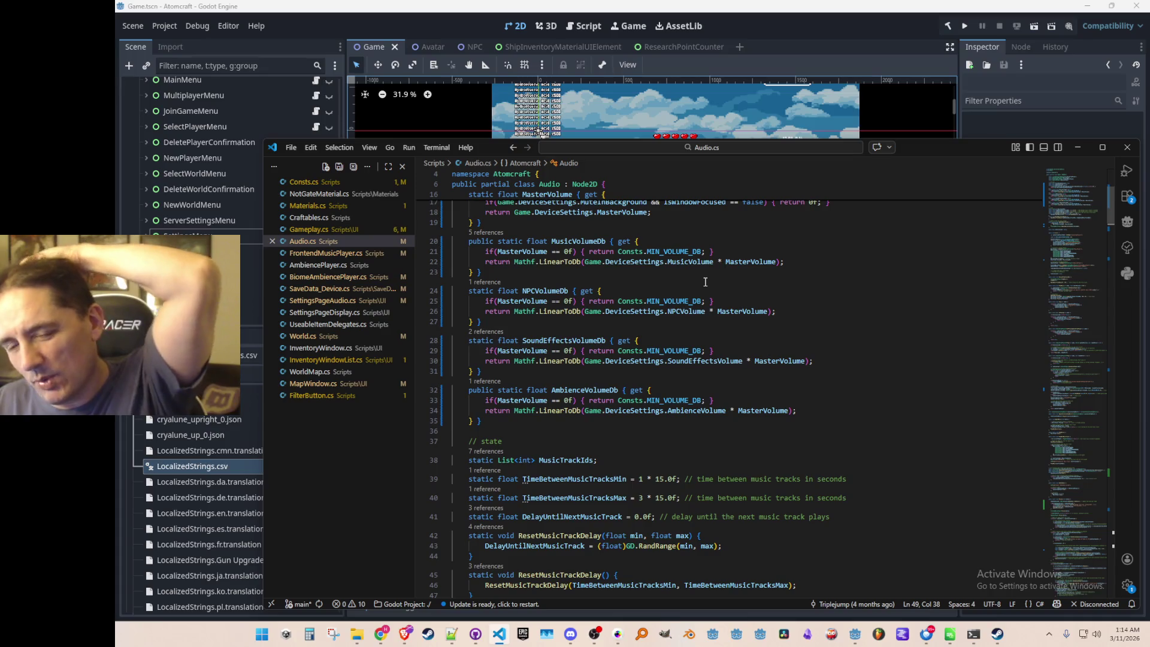
pyautogui.scroll(-2, 705, 281)
pyautogui.scroll(5, 705, 281)
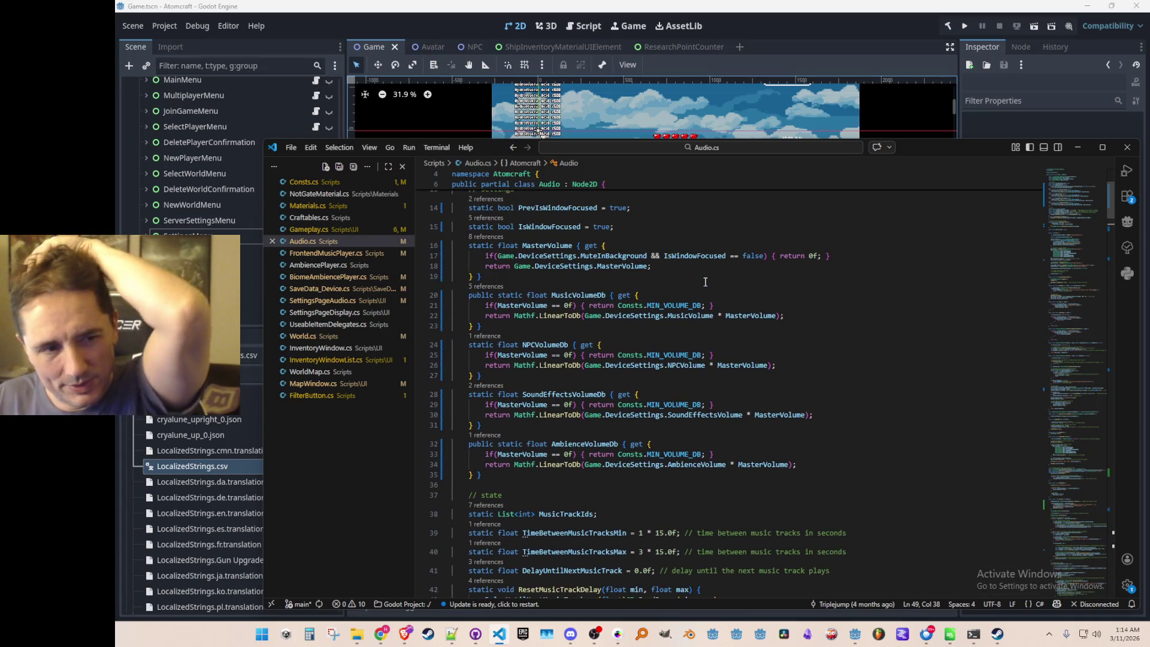
pyautogui.scroll(-1, 705, 281)
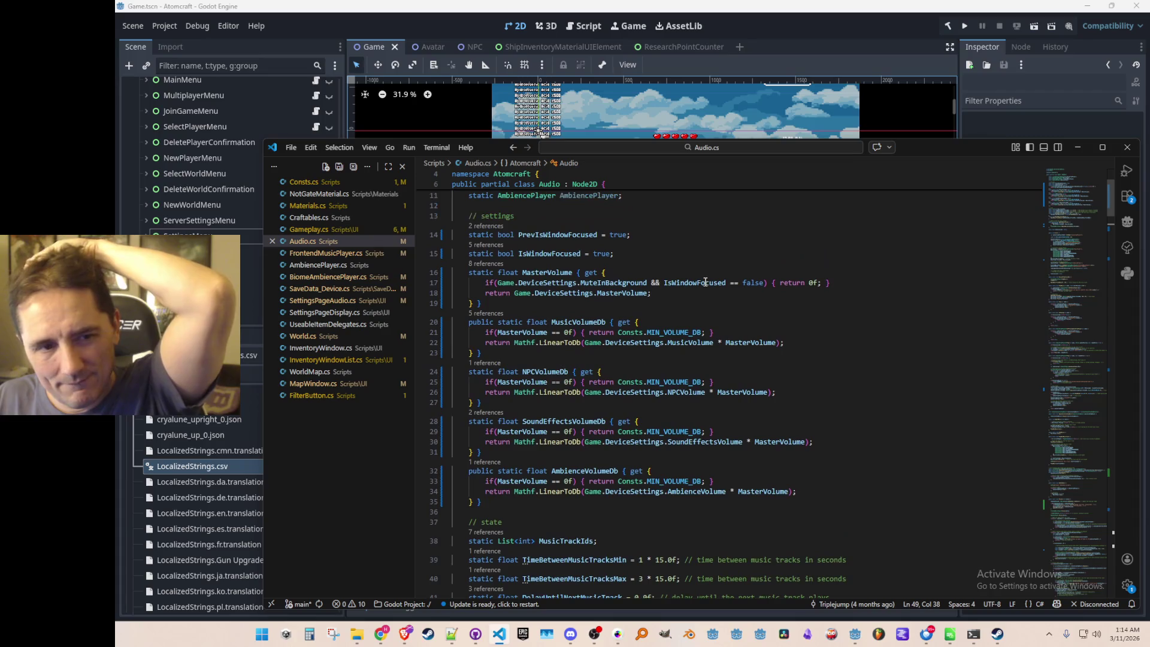
pyautogui.scroll(-1, 705, 282)
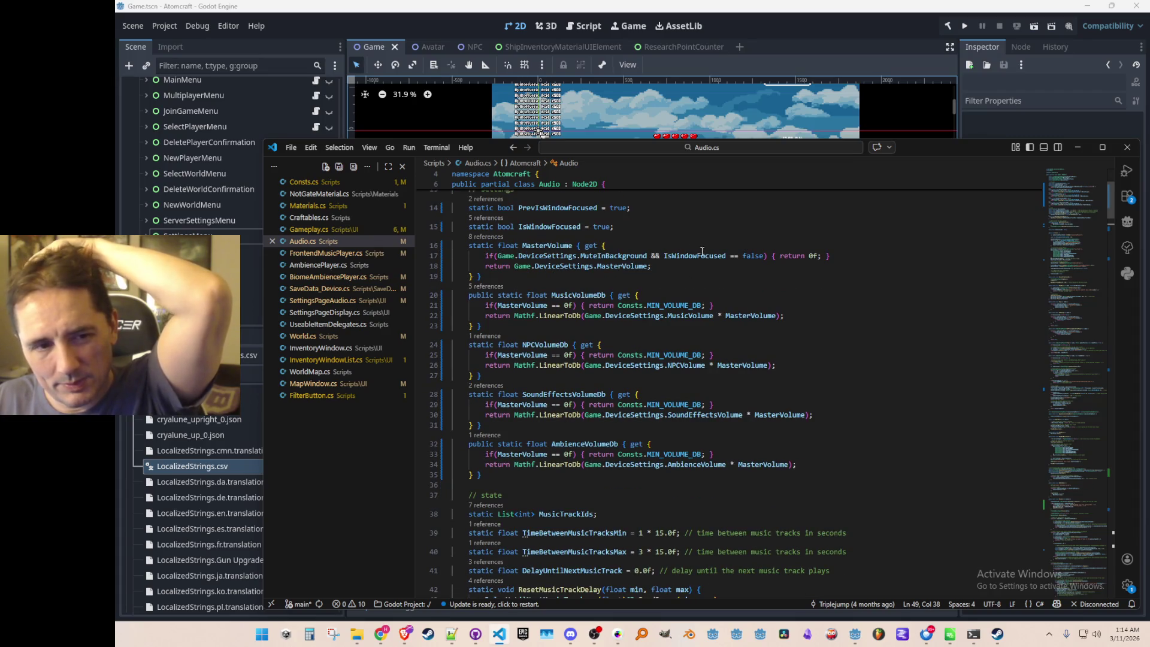
pyautogui.click(600, 256)
pyautogui.scroll(1, 601, 258)
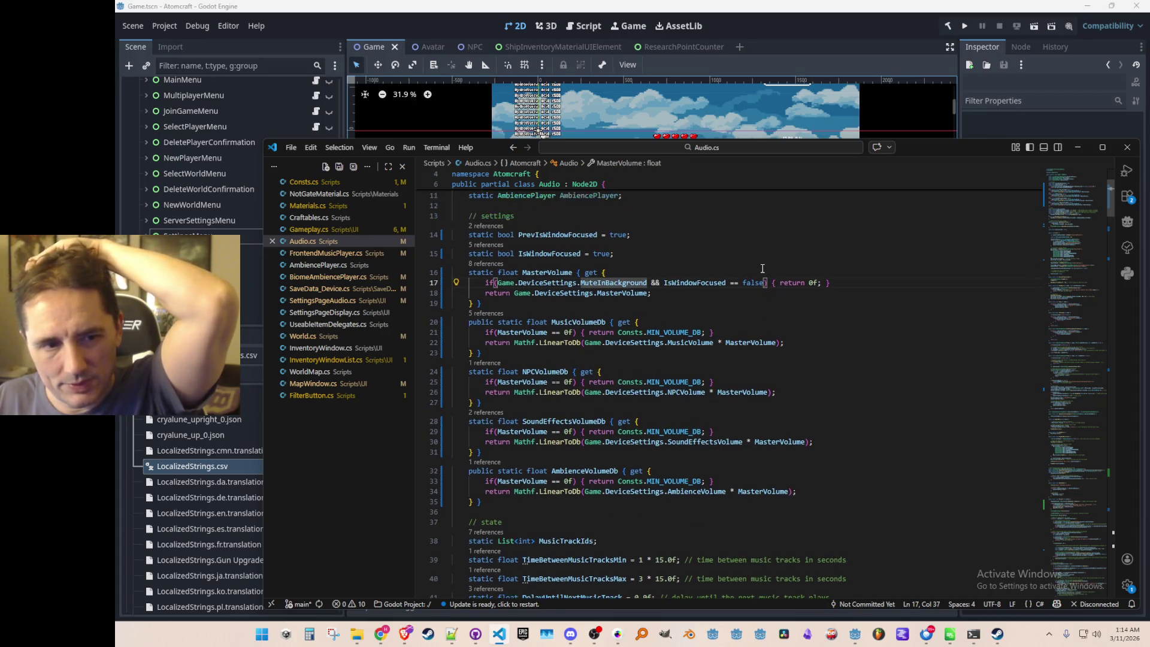
# Split the one-line early 'return 0f' block onto separate lines and save Audio.cs.
pyautogui.click(791, 284)
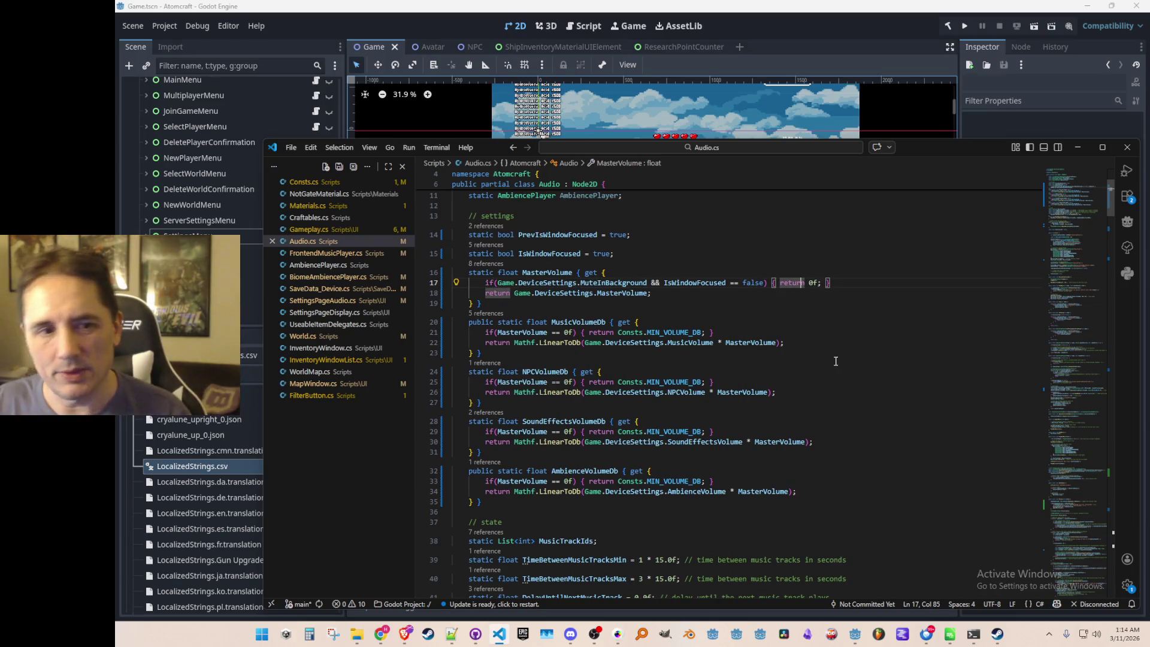
pyautogui.press('Return')
pyautogui.press('End')
pyautogui.press('Left')
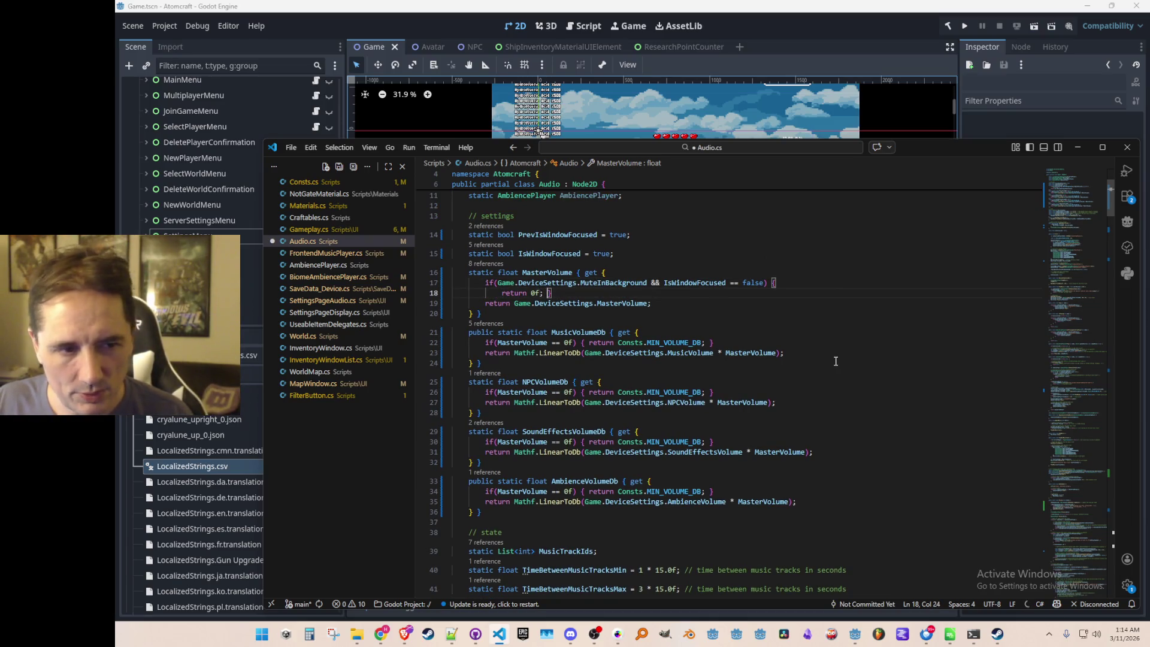
pyautogui.press('Return')
pyautogui.press('Up')
pyautogui.press('Up')
pyautogui.press('End')
pyautogui.press('Down')
pyautogui.hotkey('ctrl', 's')
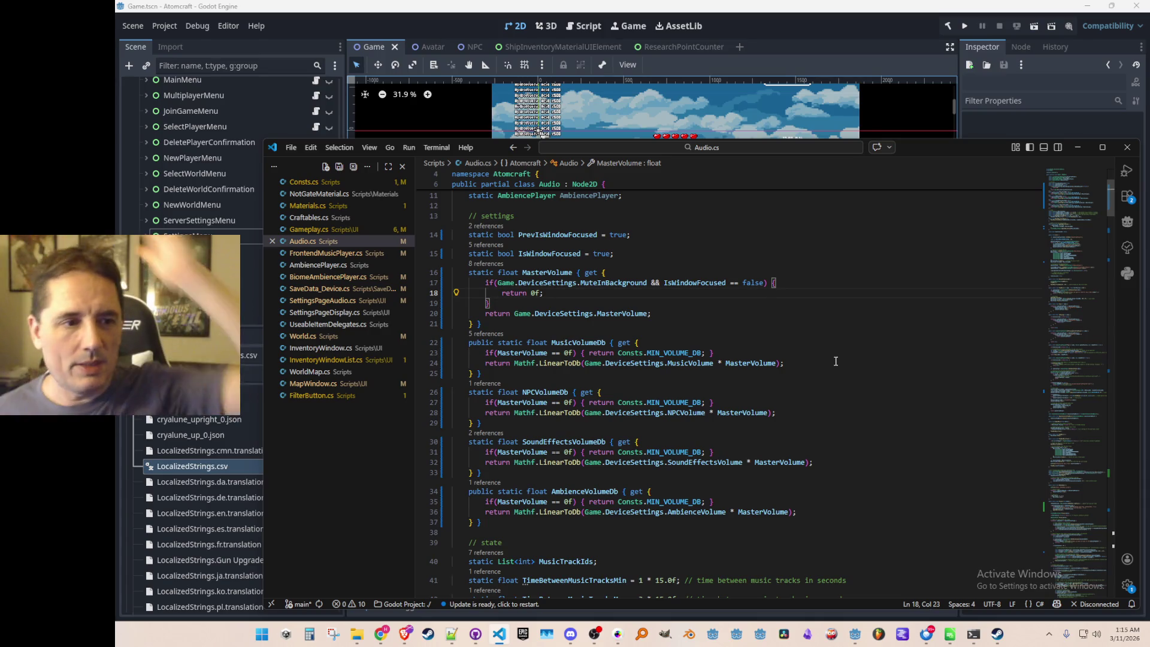
pyautogui.scroll(-2, 834, 362)
# Check UpdateMusicVolume's definition from its call in Process, then come back to Process.
pyautogui.moveTo(1065, 218)
pyautogui.mouseDown()
pyautogui.moveTo(1042, 560)
pyautogui.moveTo(1059, 524)
pyautogui.moveTo(1055, 491)
pyautogui.mouseUp()
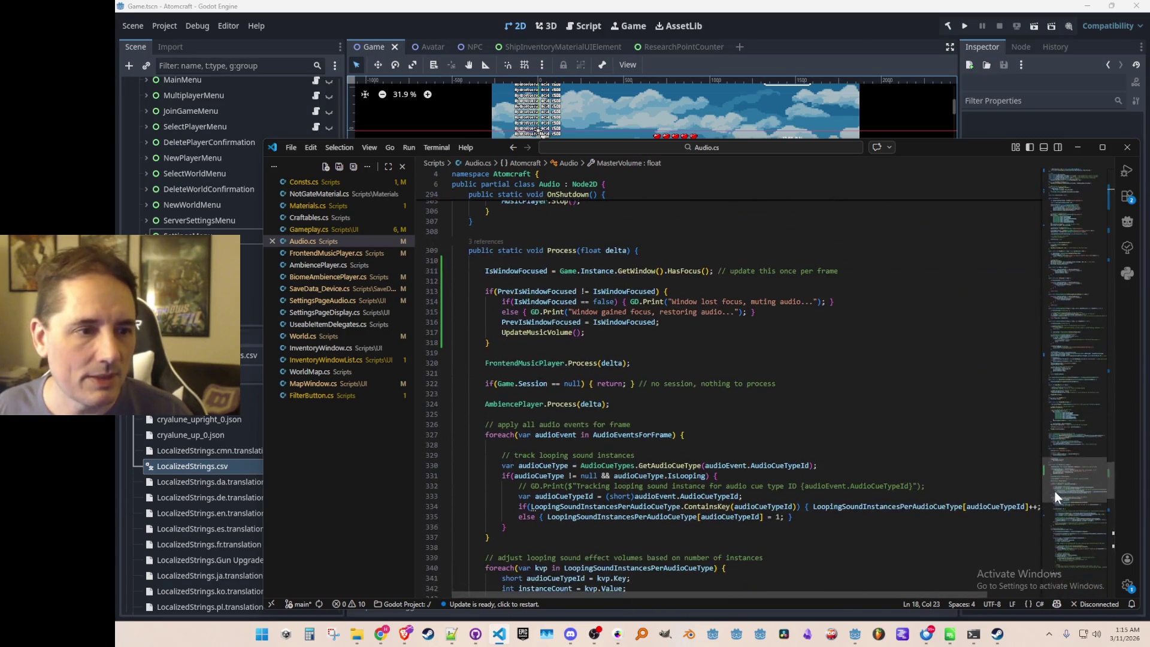
pyautogui.click(681, 333)
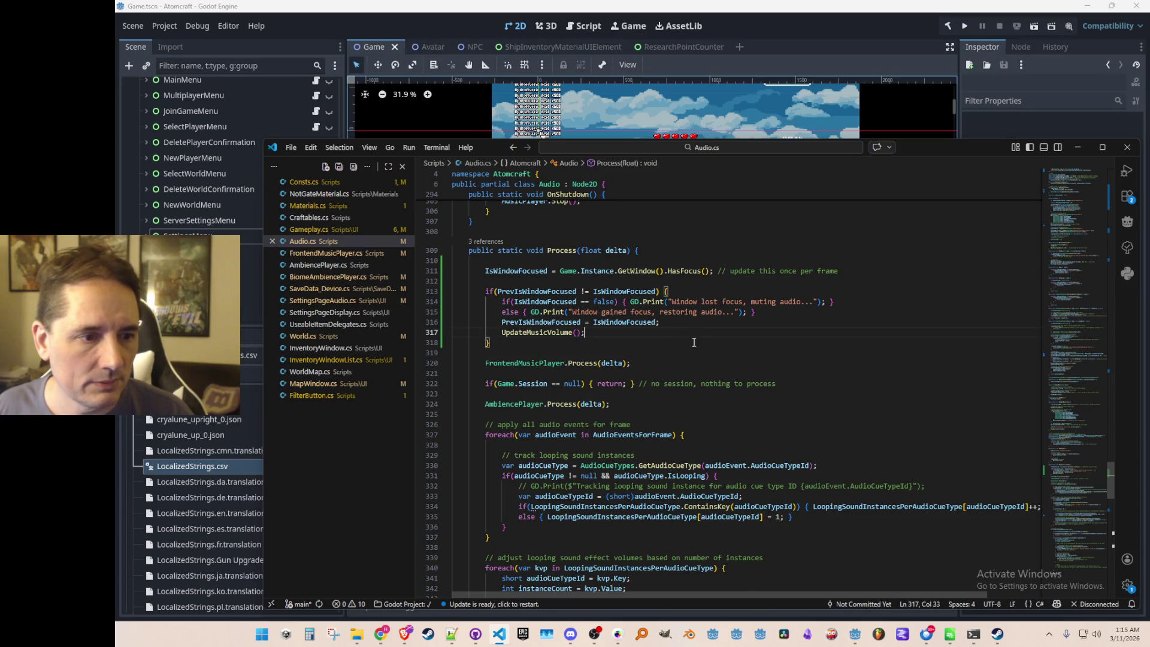
pyautogui.scroll(-1, 848, 402)
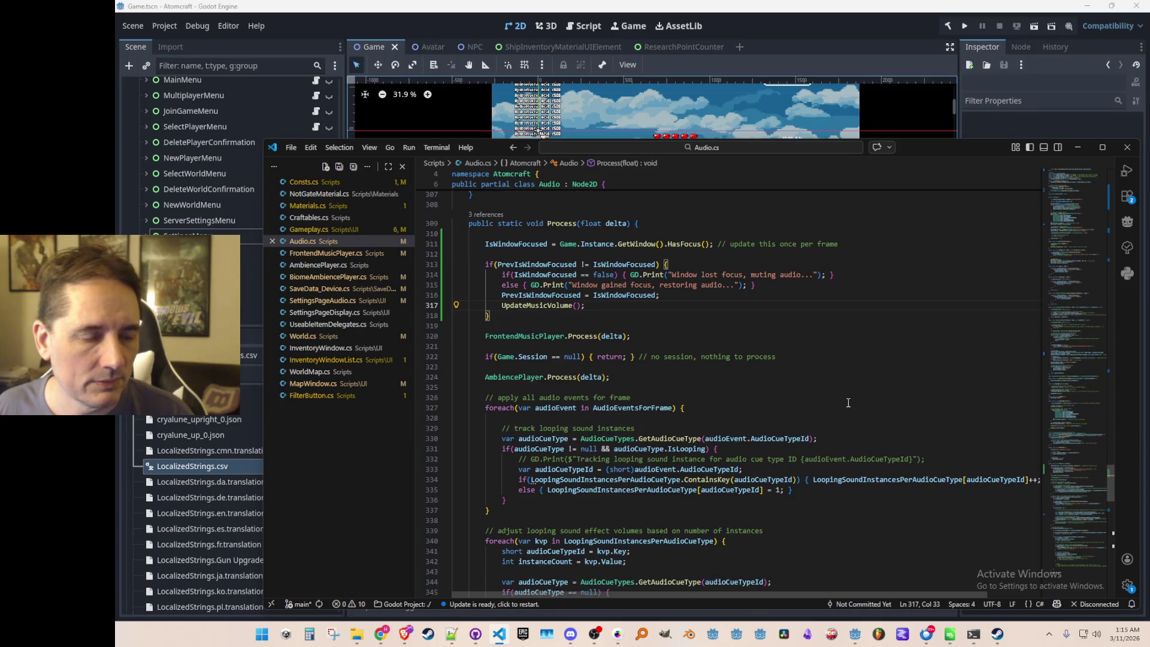
pyautogui.rightClick(568, 309)
pyautogui.click(593, 228)
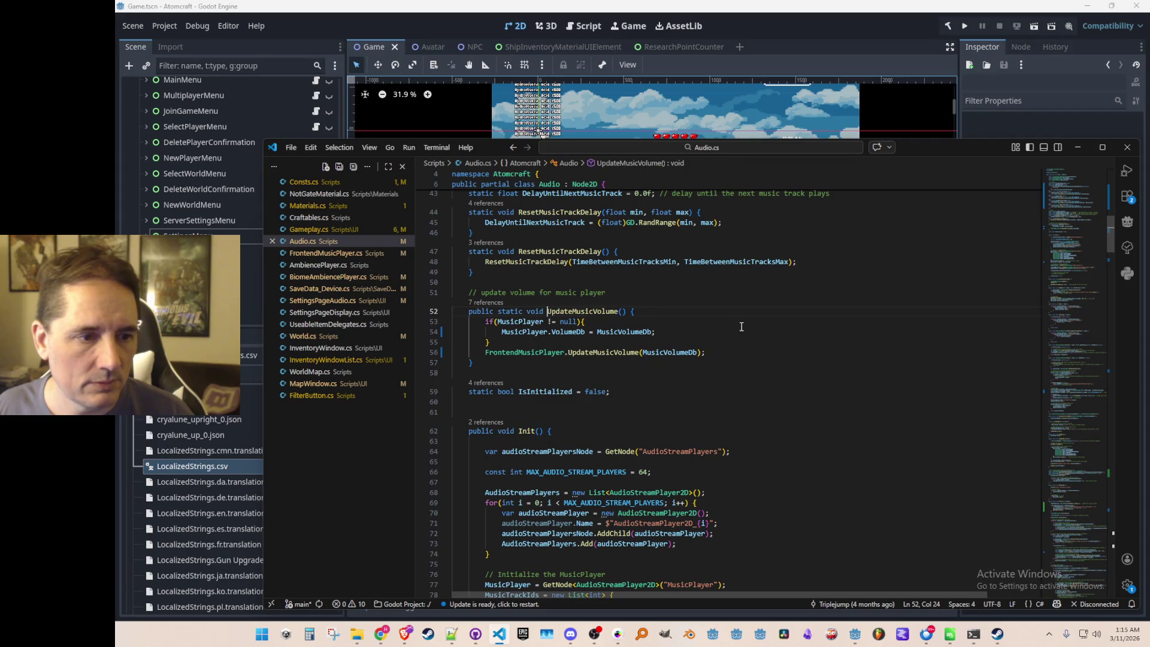
pyautogui.hotkey('alt', 'Left')
# Move the UpdateMusicVolume() call out of the focus-check block, ahead of FrontendMusicPlayer.Process(delta).
pyautogui.press('Return')
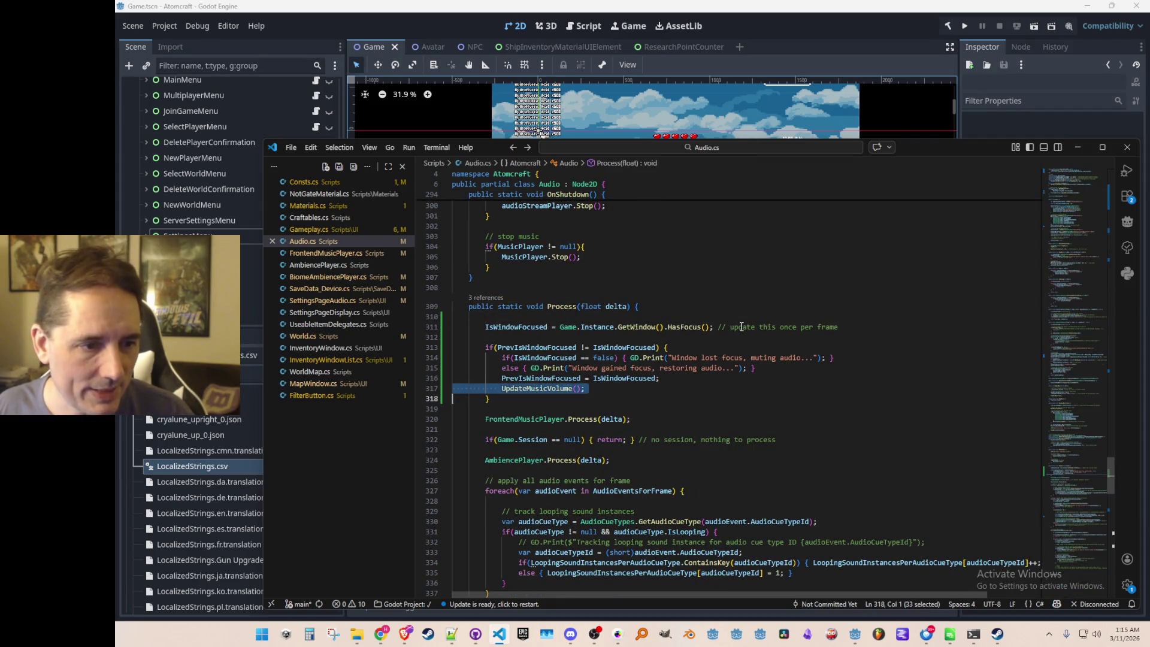
pyautogui.hotkey('ctrl', 'v')
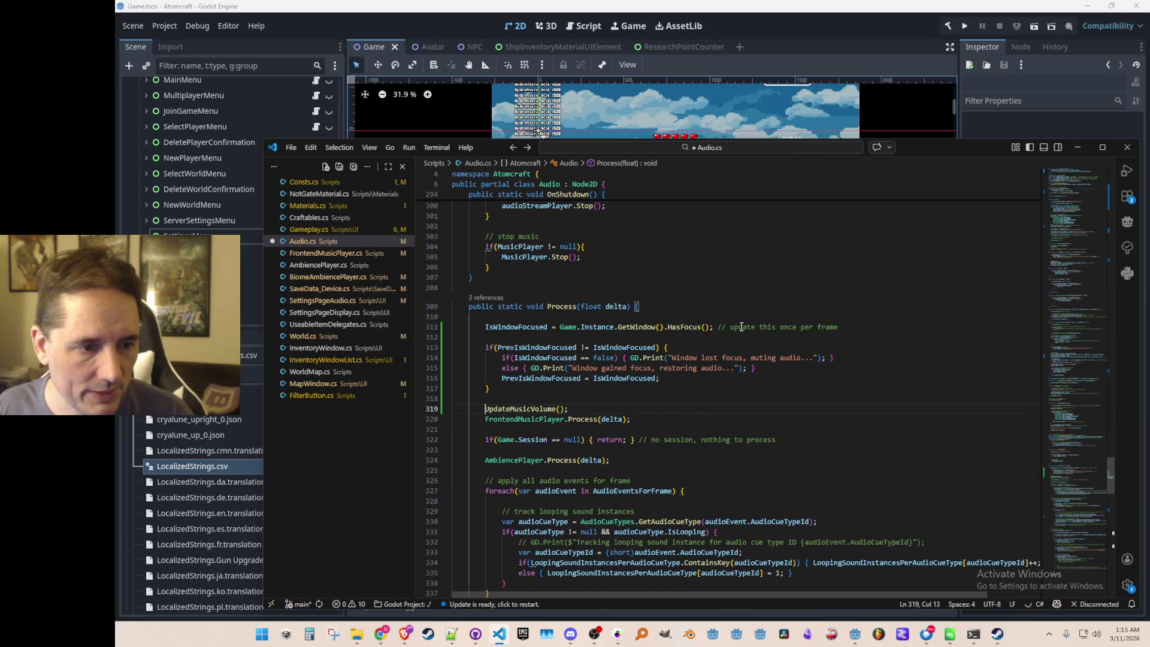
pyautogui.press('Down')
pyautogui.press('Down')
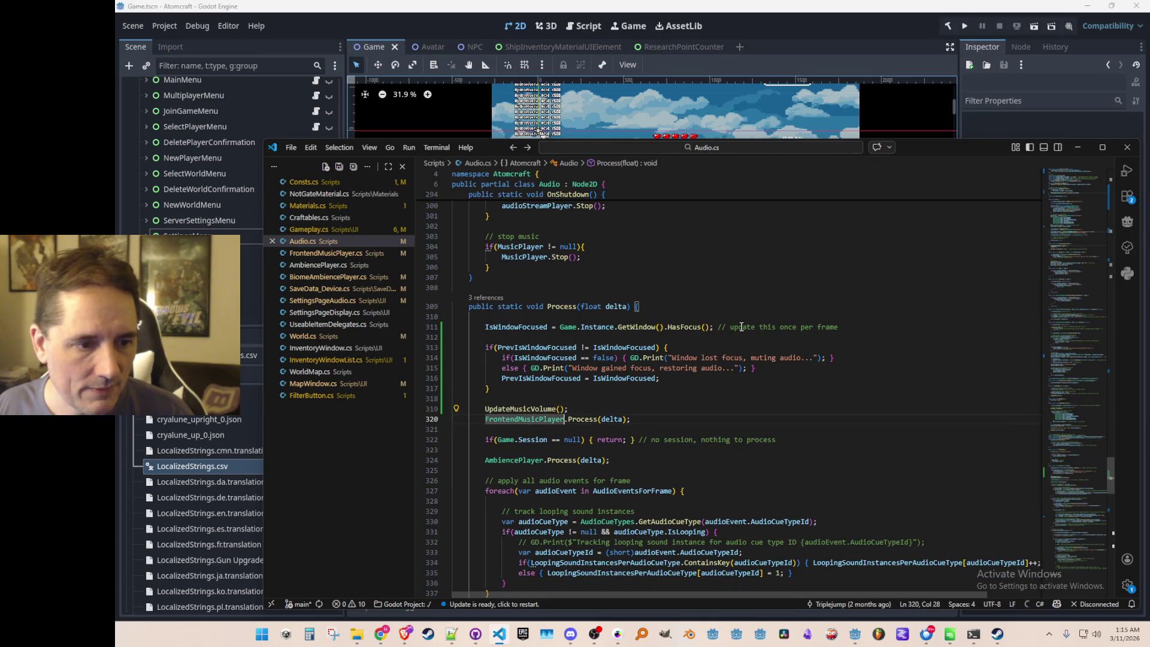
pyautogui.hotkey('ctrl', 'Right')
pyautogui.hotkey('ctrl', 'Right')
pyautogui.press('F12')
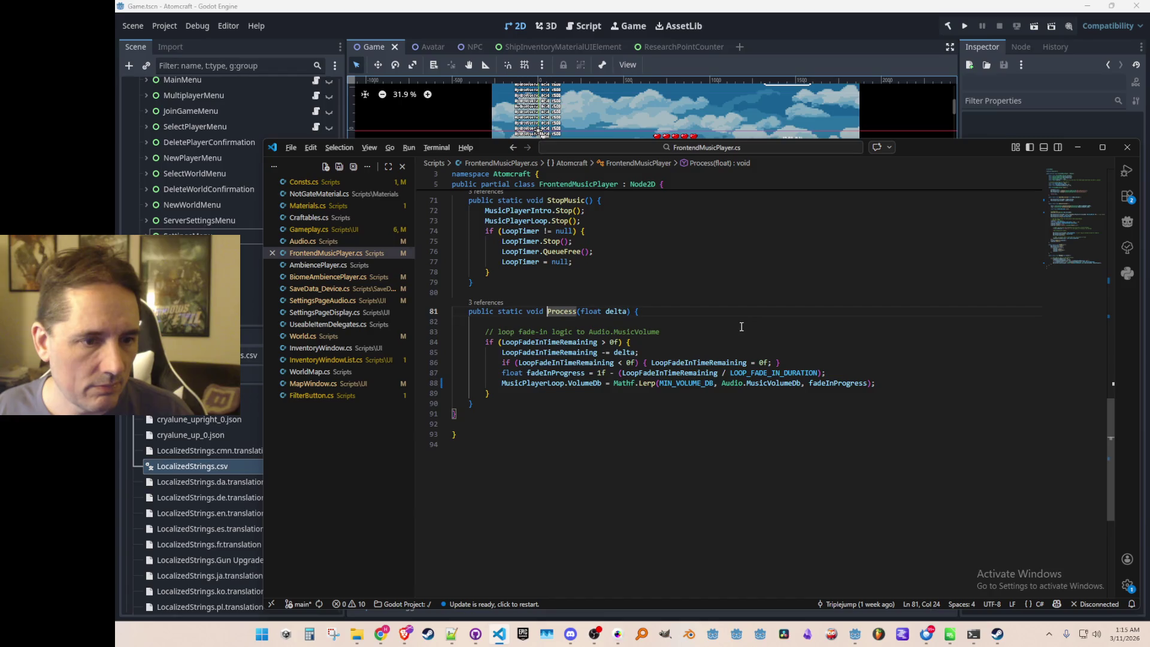
pyautogui.hotkey('alt', 'Left')
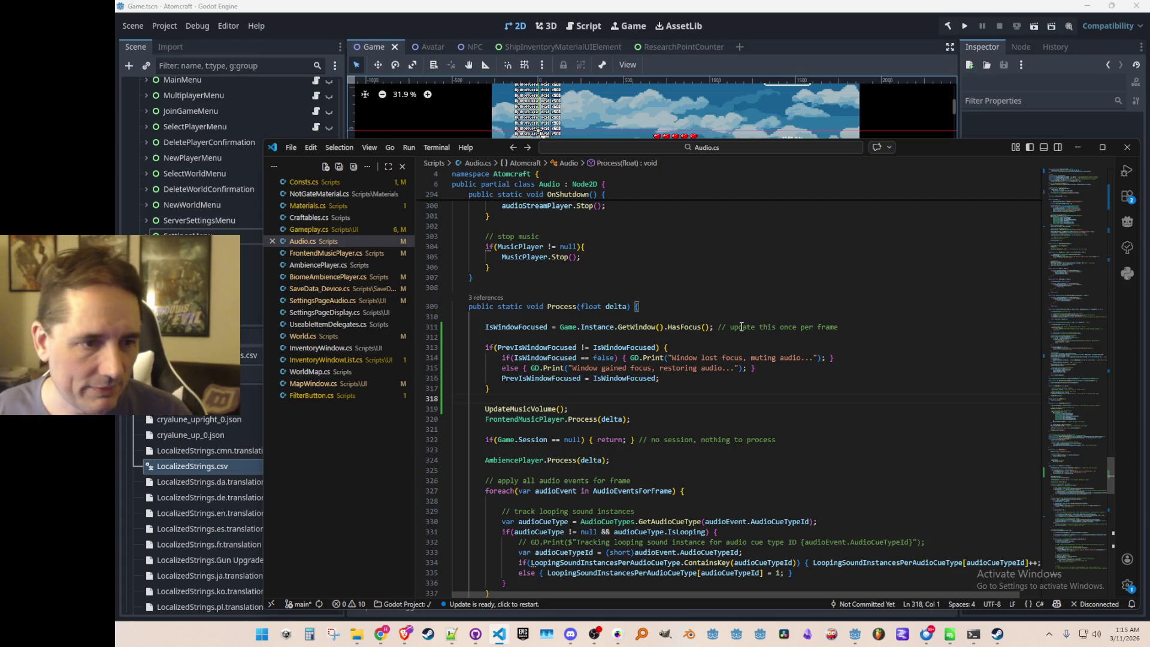
pyautogui.hotkey('alt', 'Left')
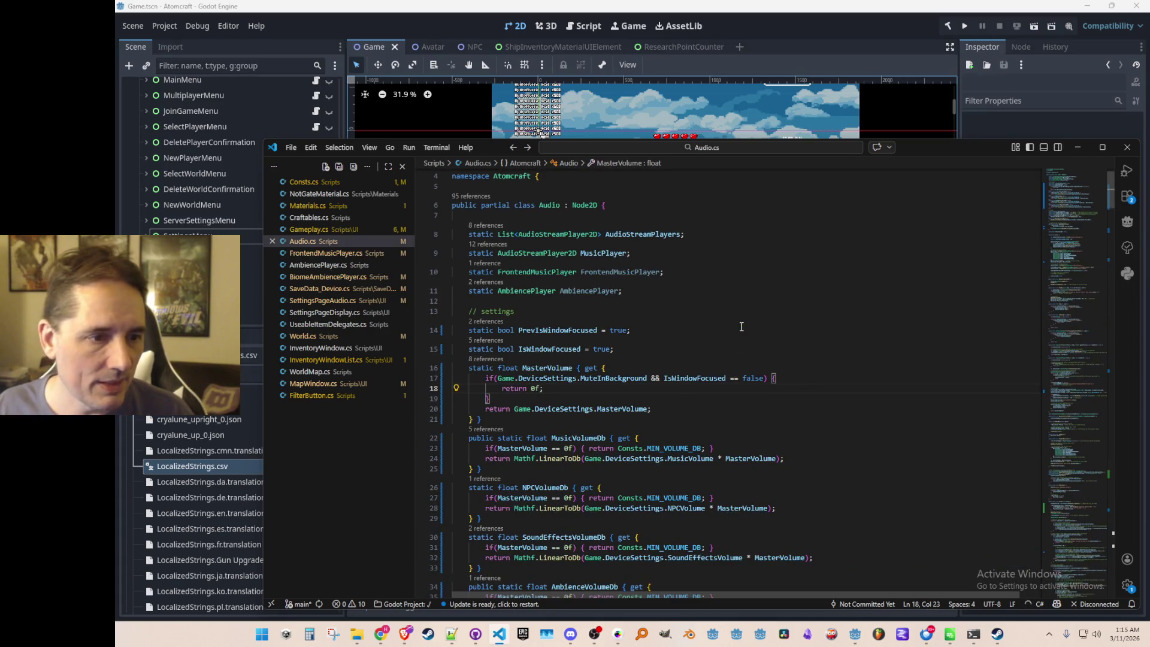
# Replace the early return's 0f with the start of a Mathf.Lerp( call.
pyautogui.scroll(-3, 814, 390)
pyautogui.press('Left')
pyautogui.press('Left')
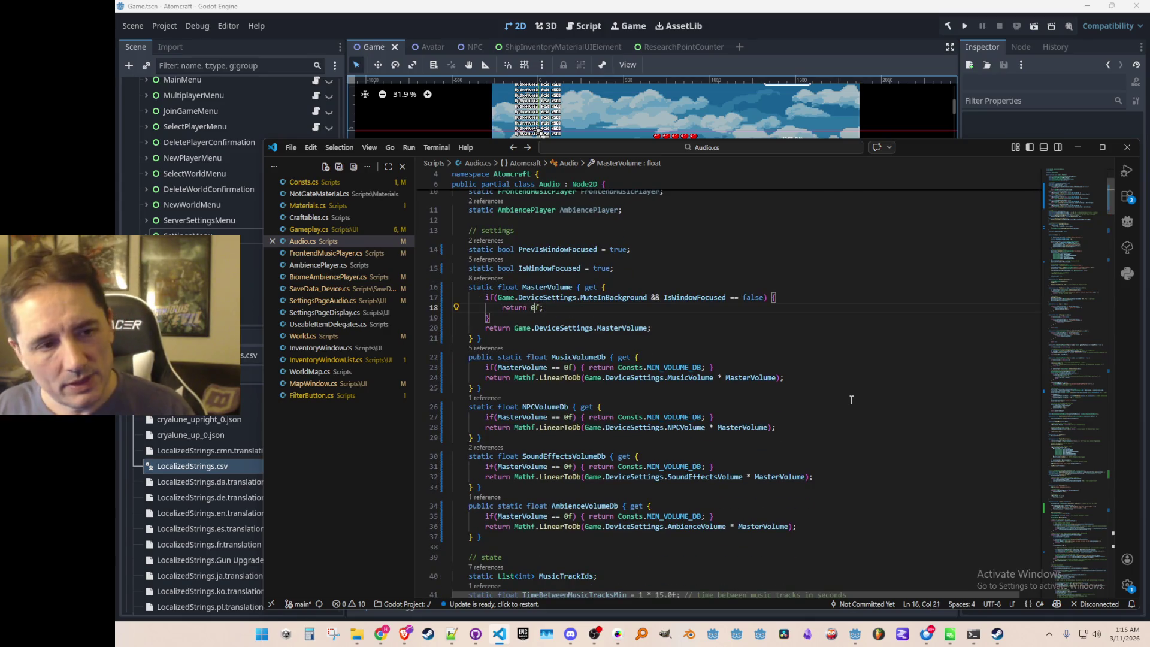
pyautogui.write('Math')
pyautogui.press('Left')
pyautogui.write('f.')
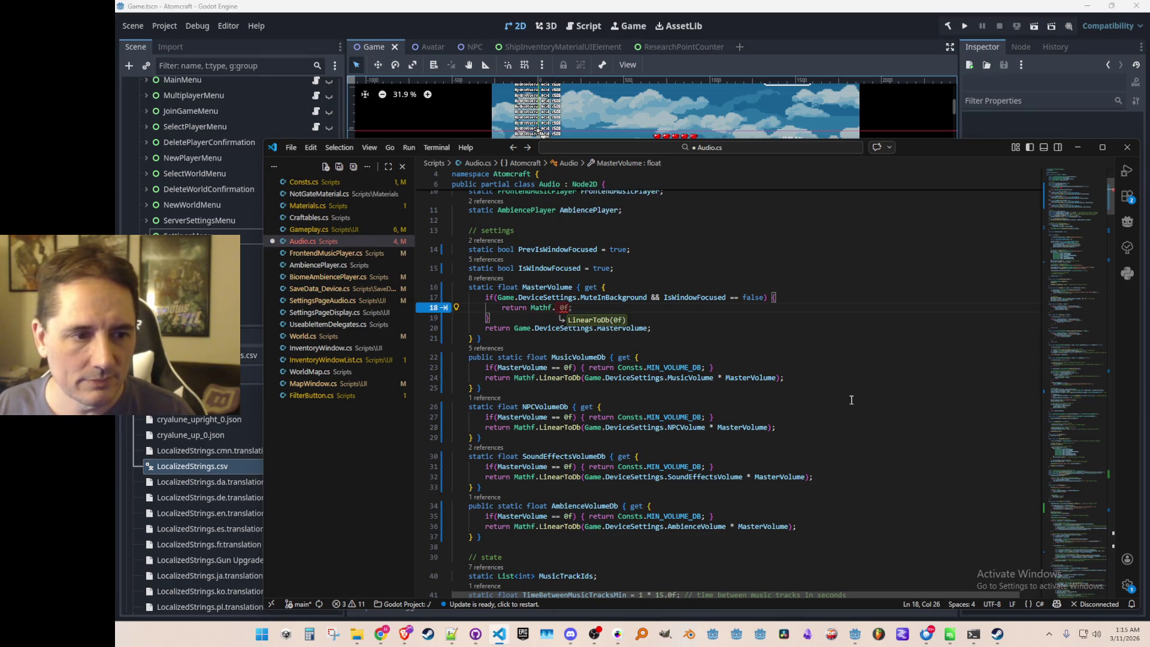
pyautogui.write('Lerp')
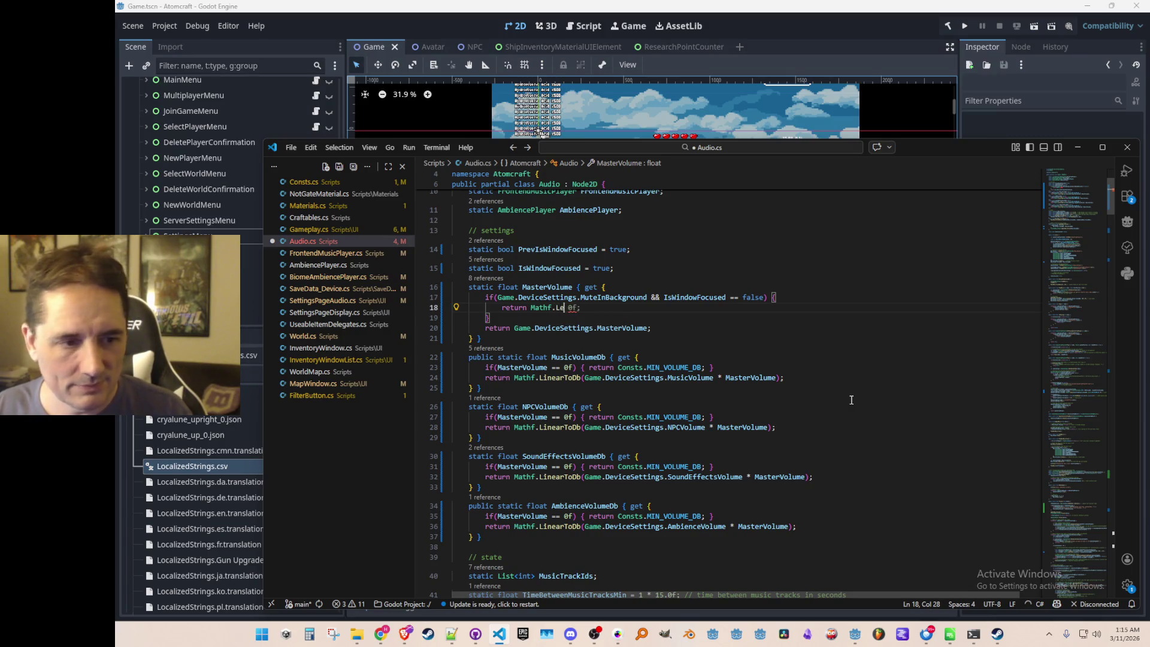
pyautogui.write('(')
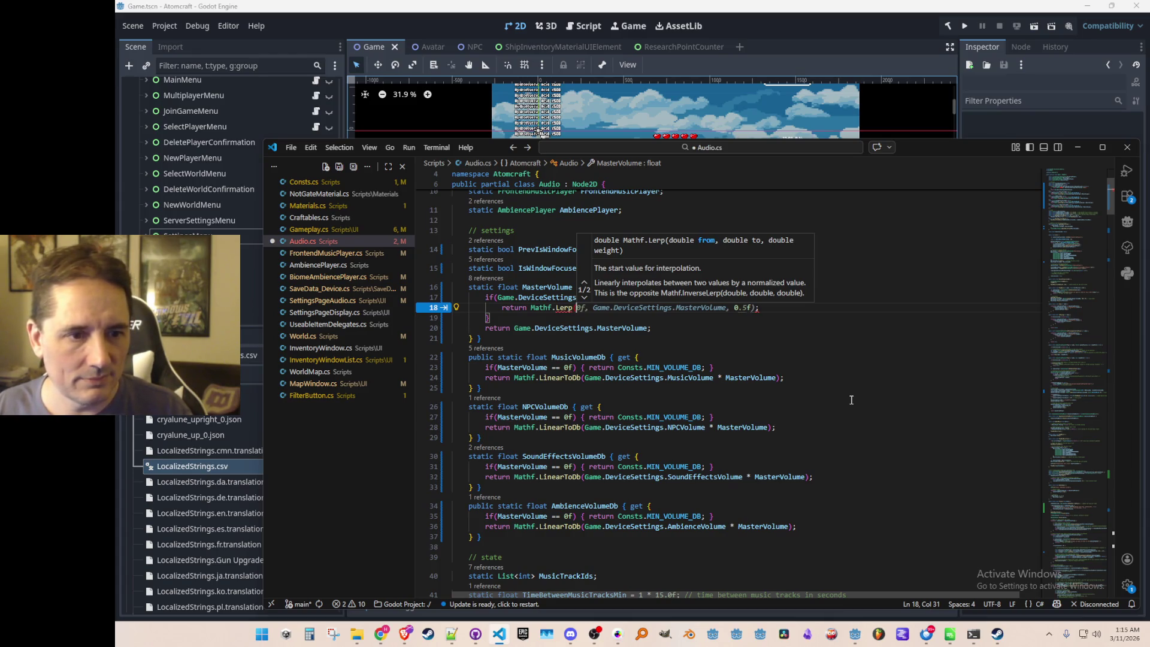
pyautogui.press('Escape')
pyautogui.press('BackSpace')
pyautogui.press('BackSpace')
pyautogui.press('BackSpace')
pyautogui.write('Lerp')
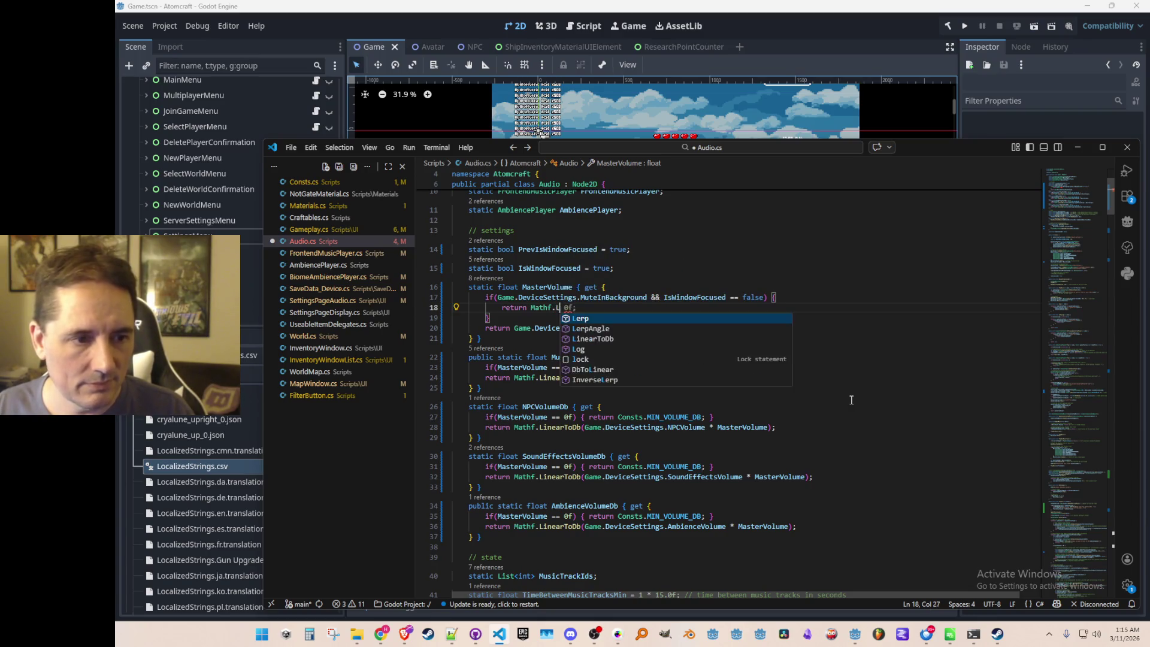
pyautogui.press('Escape')
pyautogui.write('(')
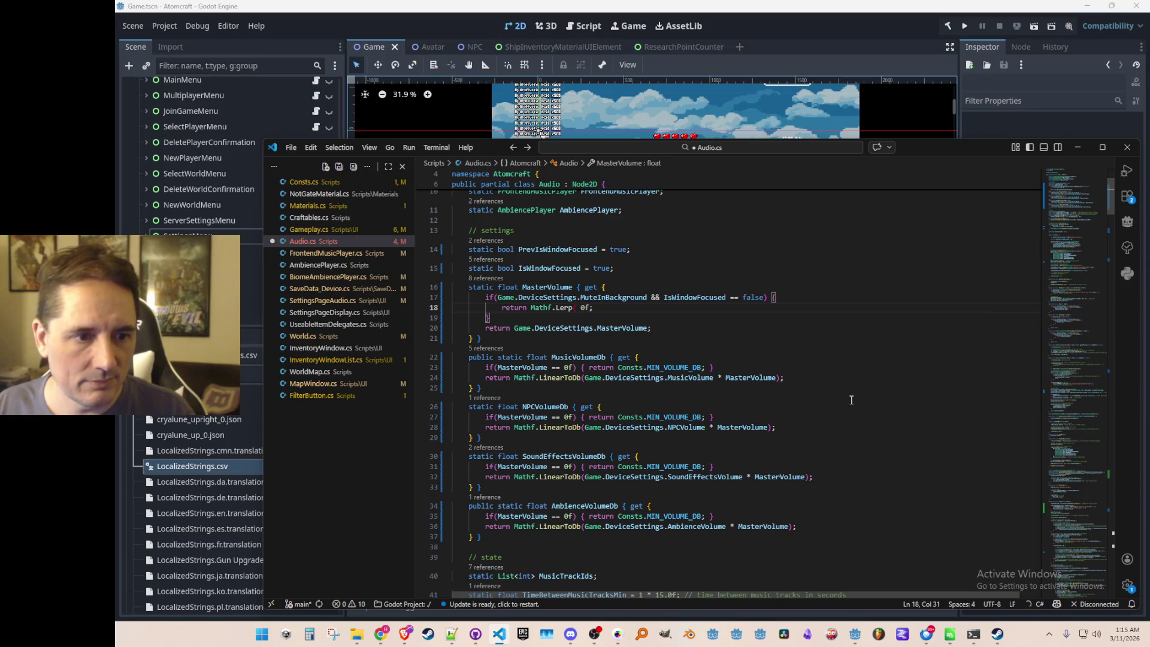
pyautogui.press('Escape')
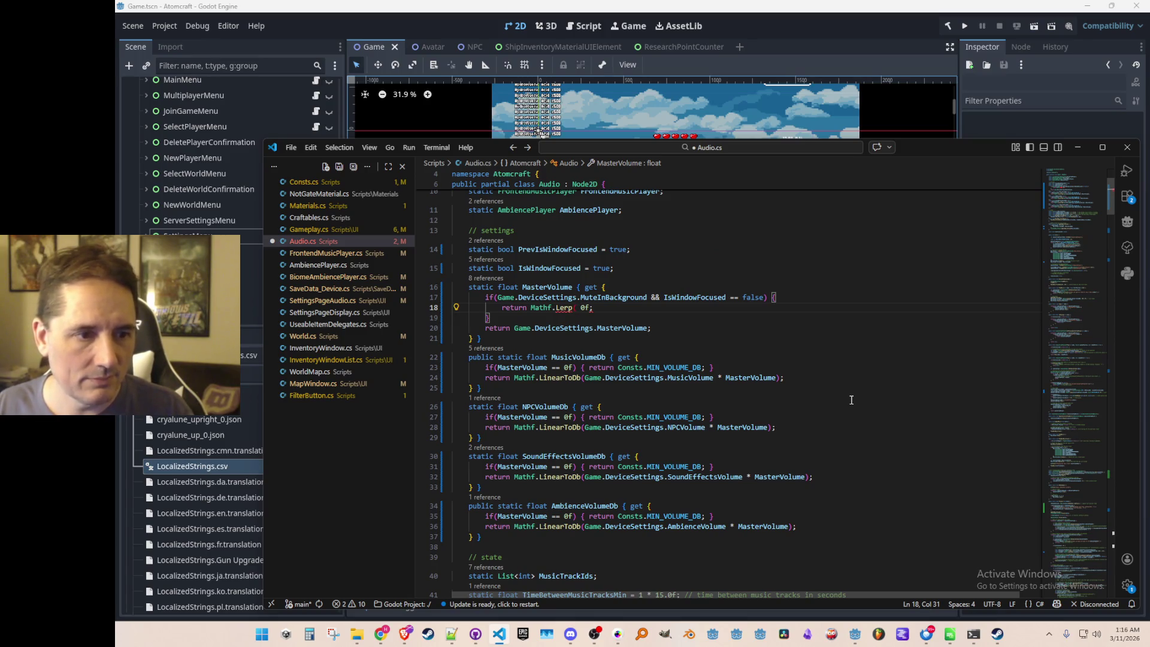
# Complete it as Mathf.Lerp(Game.DeviceSettings.MasterVolume, 0f, 0.5f), accept the suggested comment, and save.
pyautogui.press('Down')
pyautogui.press('Down')
pyautogui.hotkey('ctrl', 'Left')
pyautogui.hotkey('ctrl', 'Left')
pyautogui.hotkey('ctrl', 'shift', 'Right')
pyautogui.hotkey('ctrl', 'shift', 'Right')
pyautogui.hotkey('ctrl', 'shift', 'Right')
pyautogui.hotkey('ctrl', 'c')
pyautogui.press('Up')
pyautogui.press('Up')
pyautogui.press('Left')
pyautogui.press('Left')
pyautogui.press('Left')
pyautogui.hotkey('ctrl', 'v')
pyautogui.write(',')
pyautogui.press('Right')
pyautogui.press('Right')
pyautogui.press('Right')
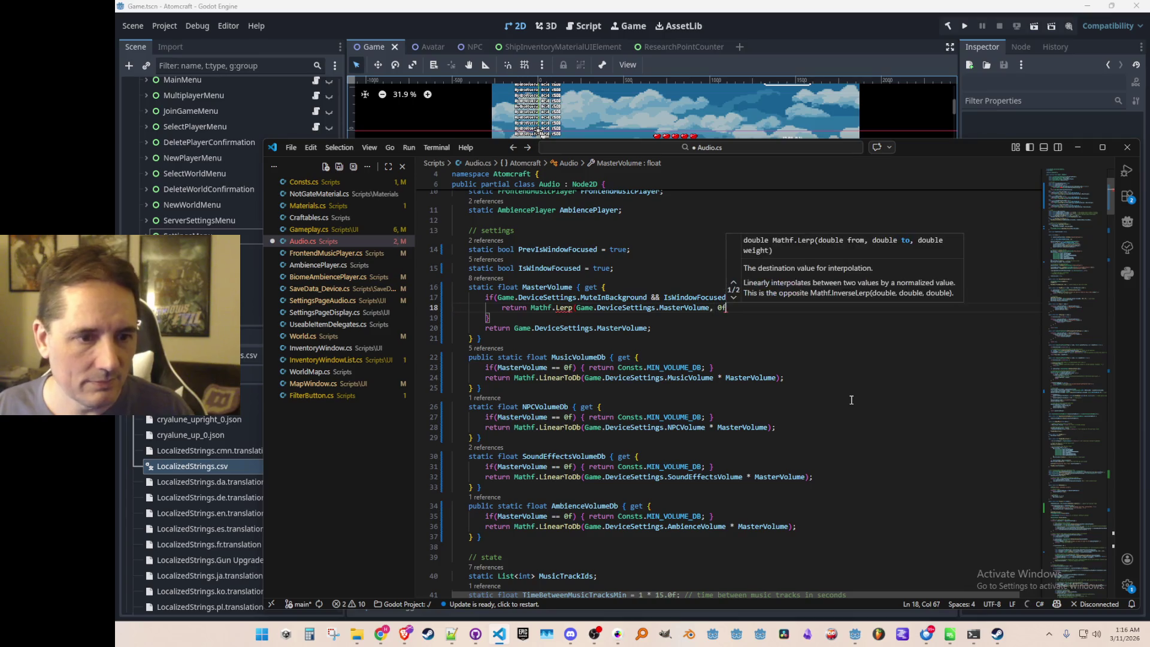
pyautogui.write(',')
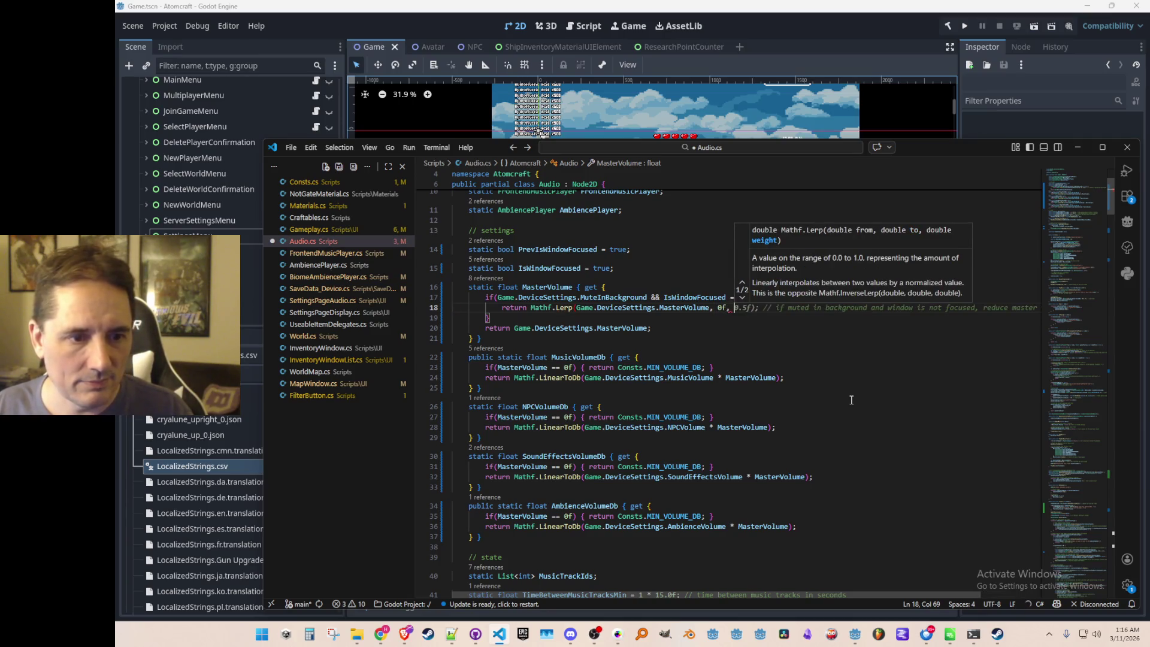
pyautogui.press('Escape')
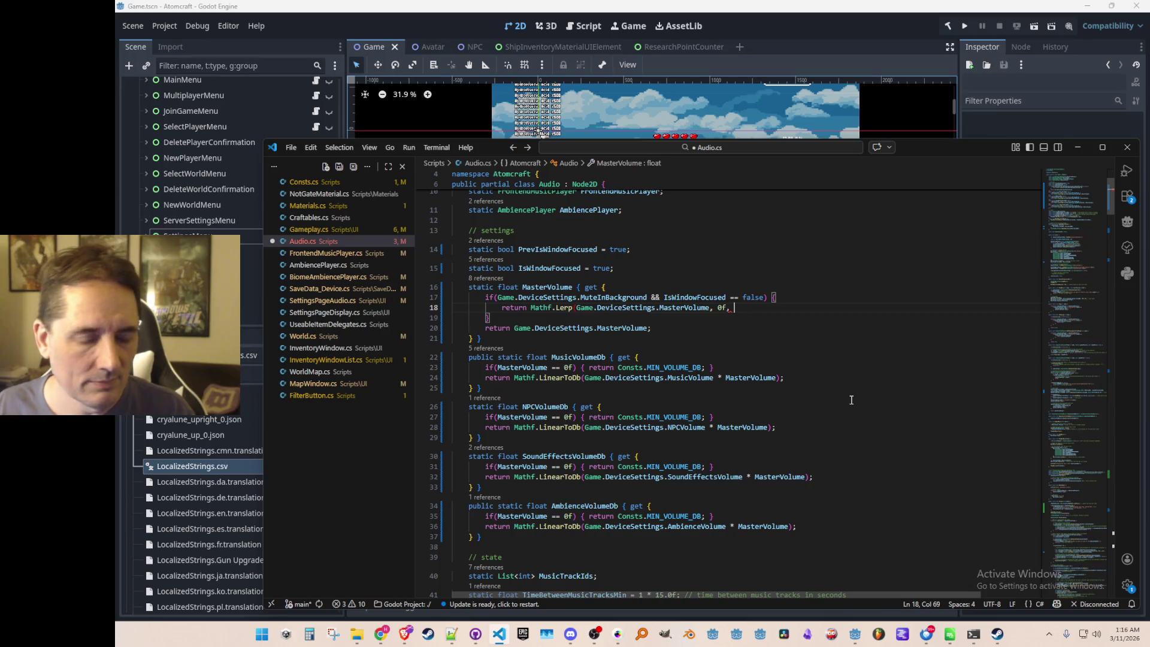
pyautogui.write('0.5f')
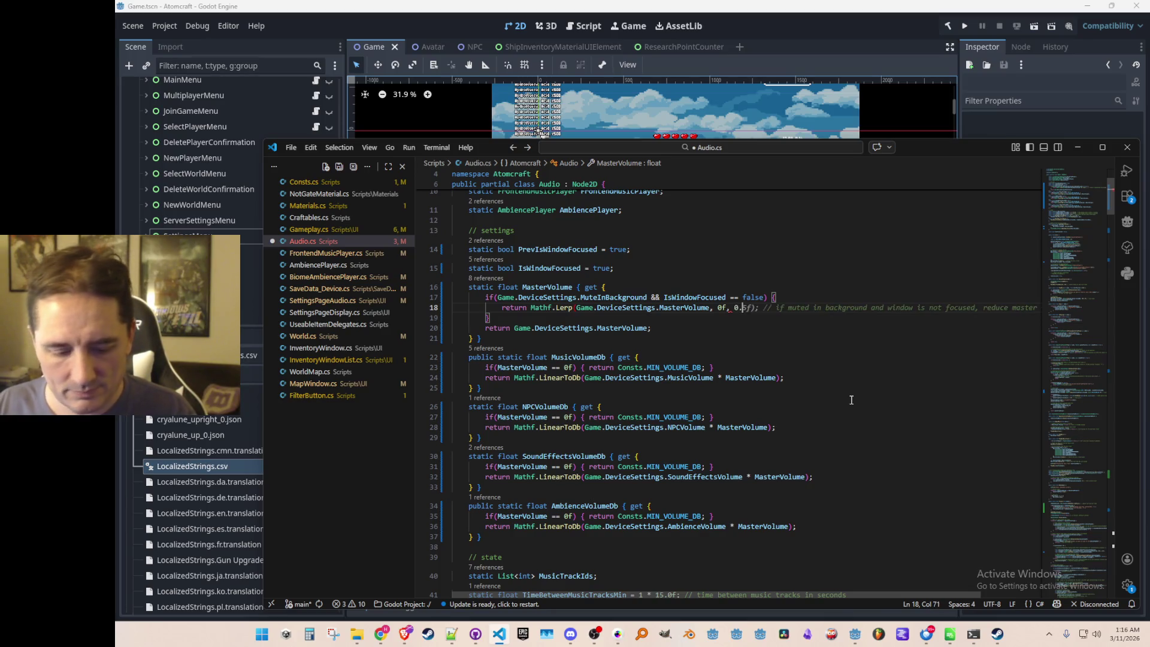
pyautogui.press('Tab')
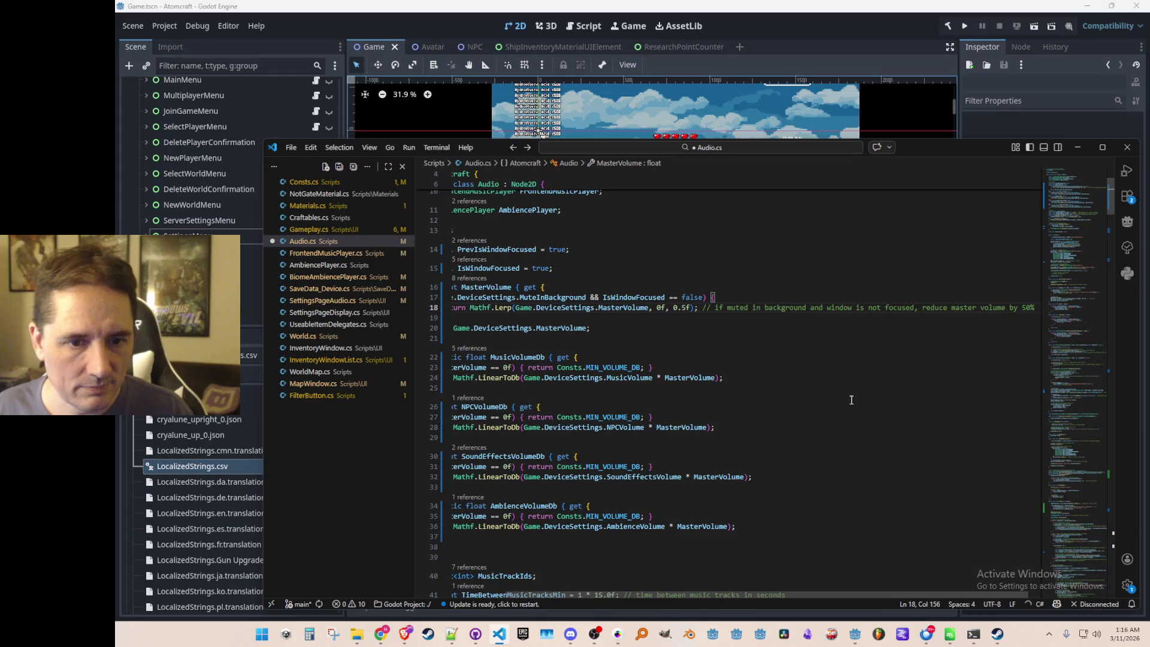
pyautogui.press('Home')
pyautogui.press('Home')
pyautogui.hotkey('ctrl', 's')
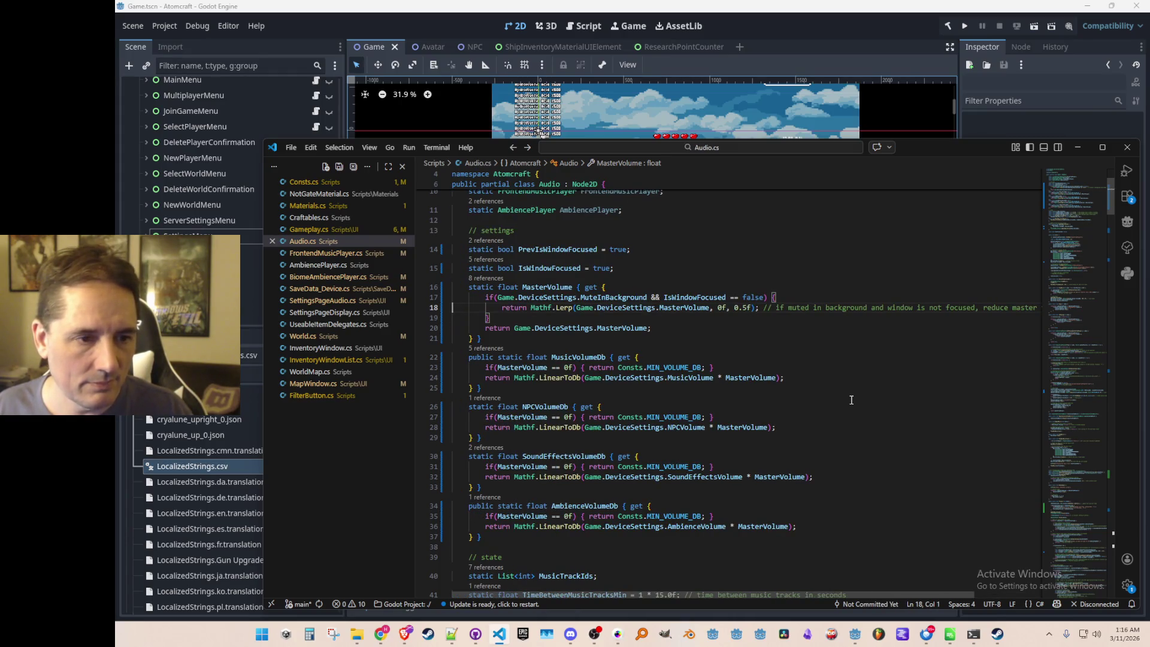
# Review the MasterVolume getter lines and the MasterVolume reference inside the Lerp.
pyautogui.press('Up')
pyautogui.press('Home')
pyautogui.press('Down')
pyautogui.press('Down')
pyautogui.press('Down')
pyautogui.press('End')
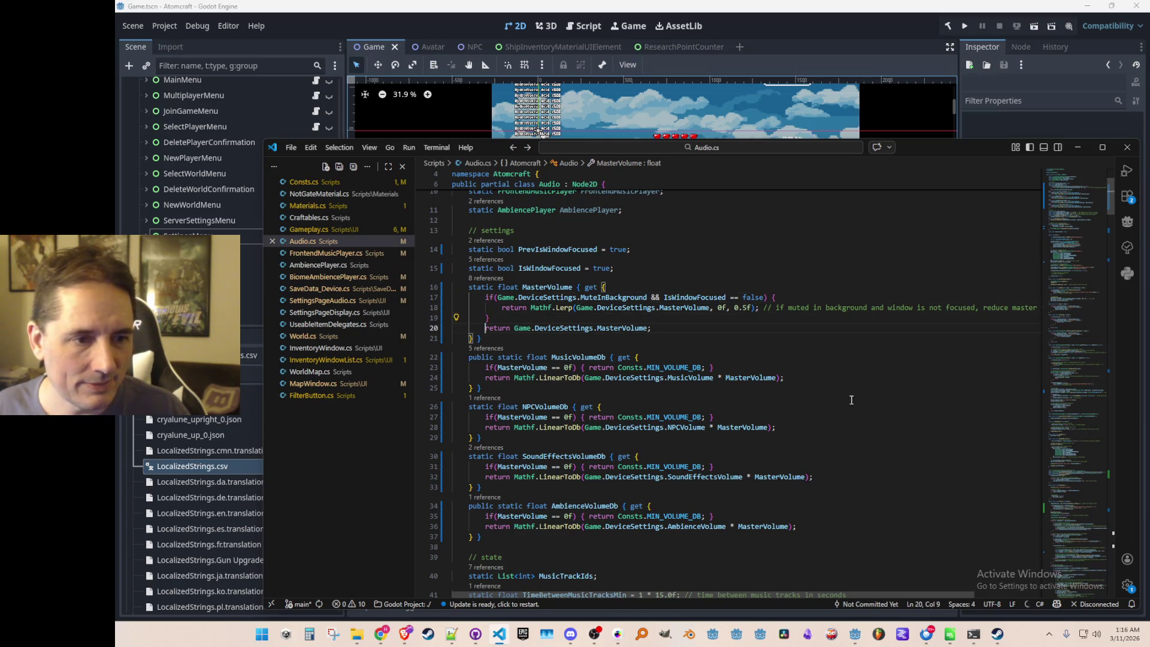
pyautogui.press('Up')
pyautogui.press('Up')
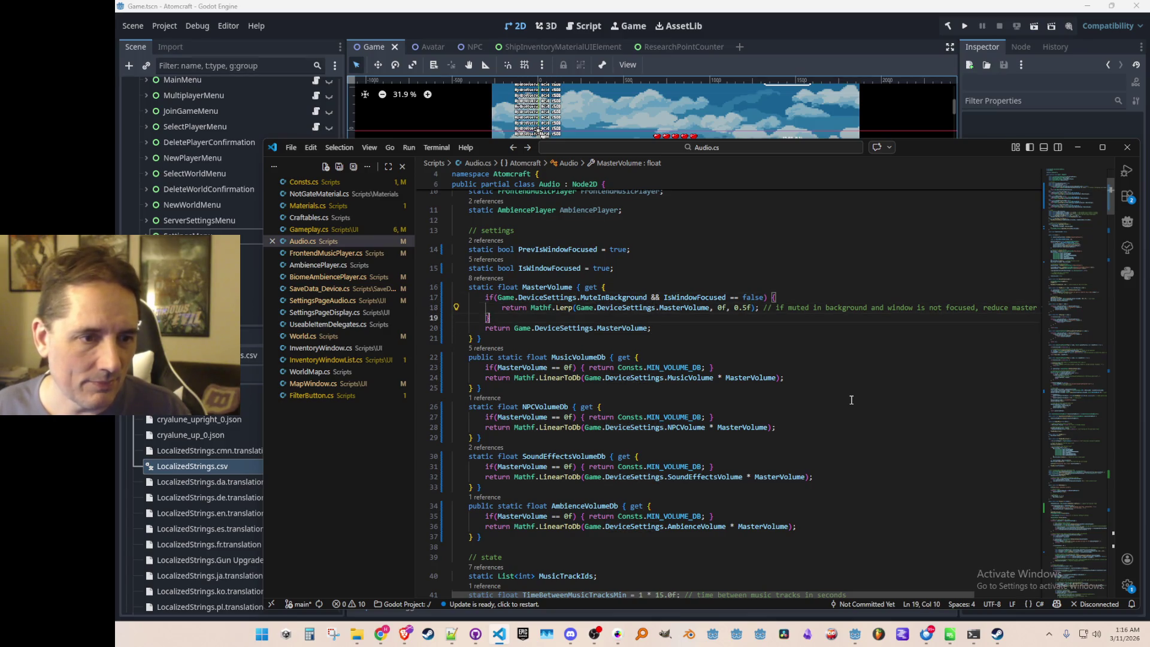
pyautogui.press('Down')
pyautogui.press('Down')
pyautogui.press('Left')
pyautogui.press('Left')
pyautogui.press('Left')
pyautogui.press('Left')
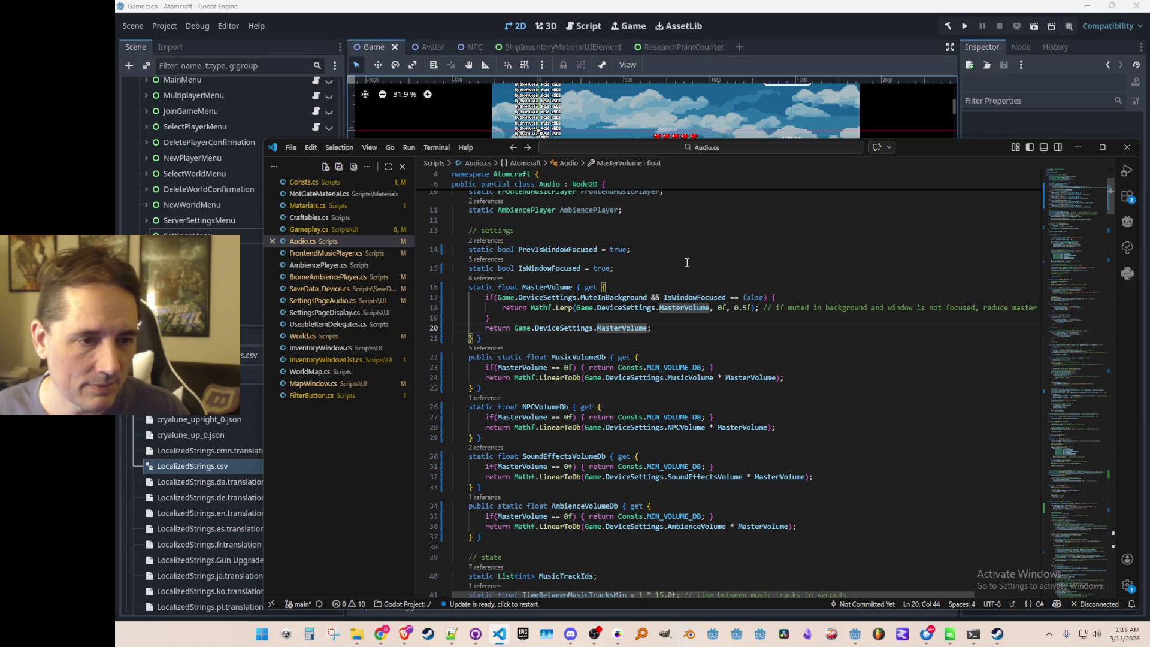
pyautogui.click(678, 309)
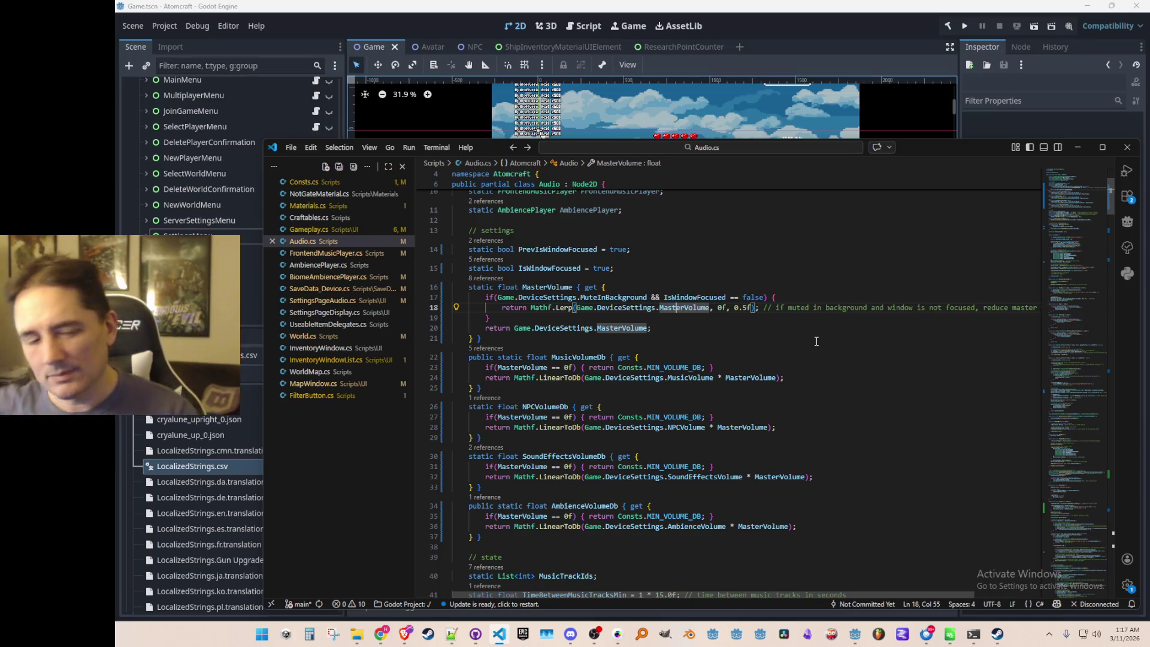
# Look over the IsWindowFocused check and its declaration above the getter.
pyautogui.press('Up')
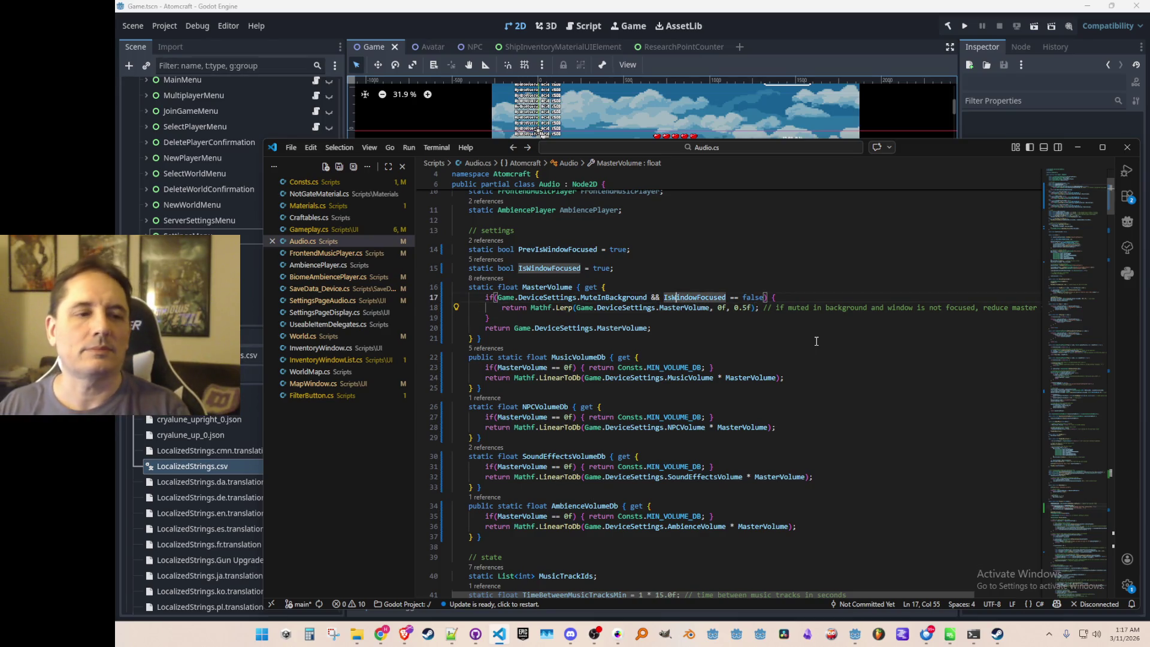
pyautogui.press('Down')
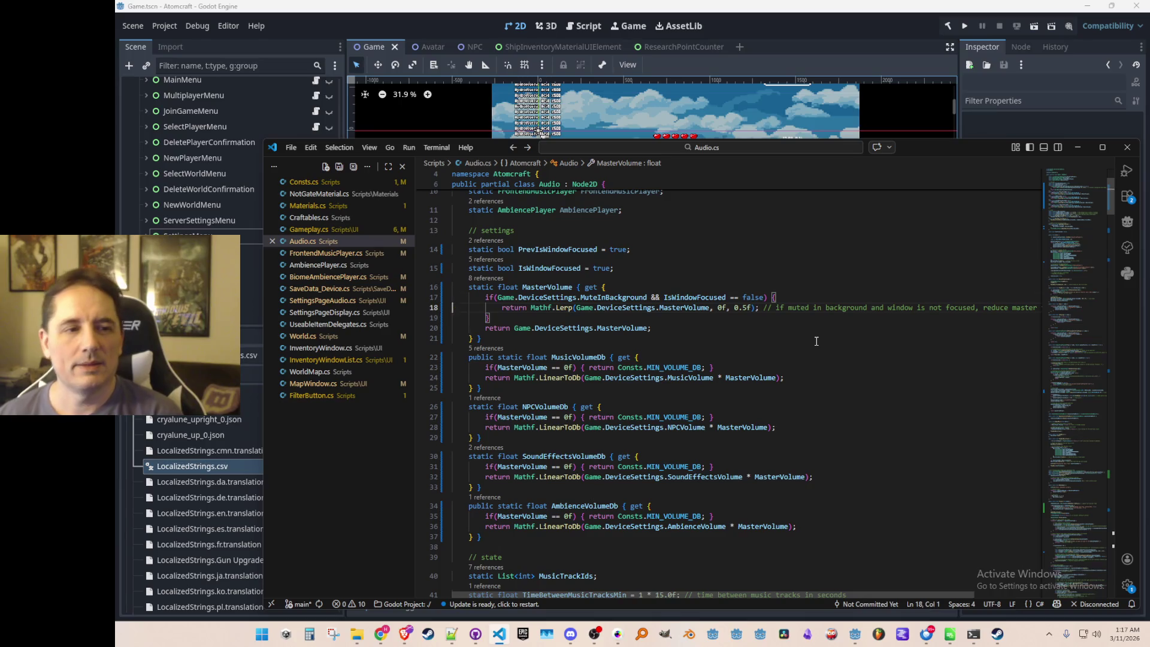
pyautogui.press('Home')
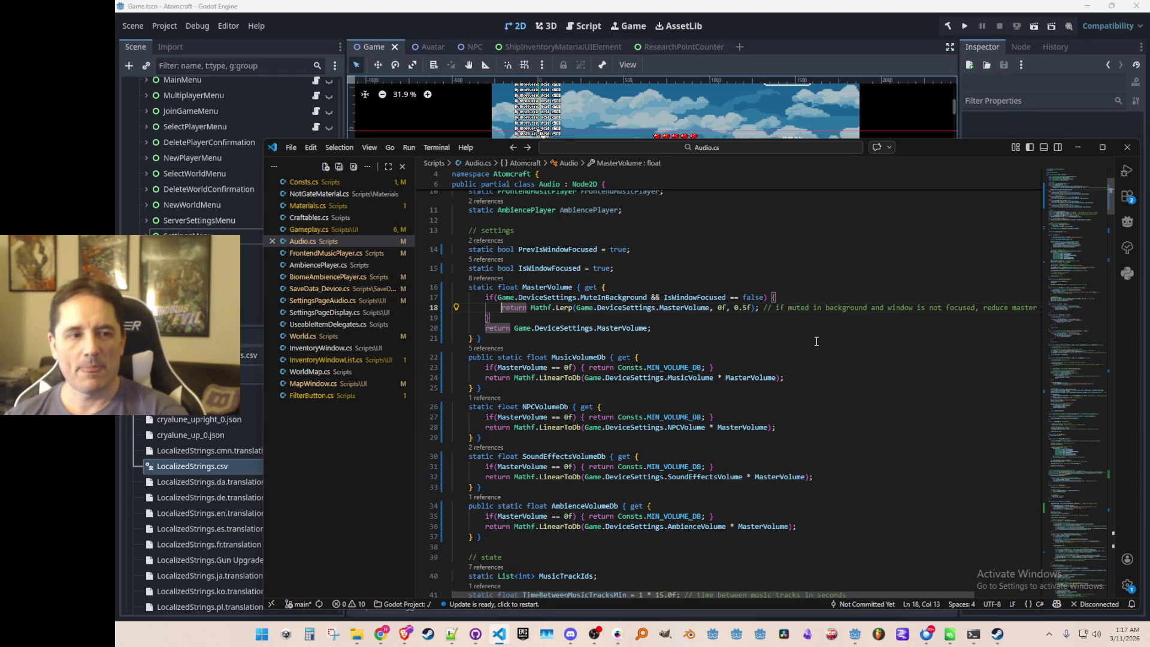
pyautogui.press('Up')
pyautogui.press('Up')
pyautogui.press('Up')
pyautogui.press('End')
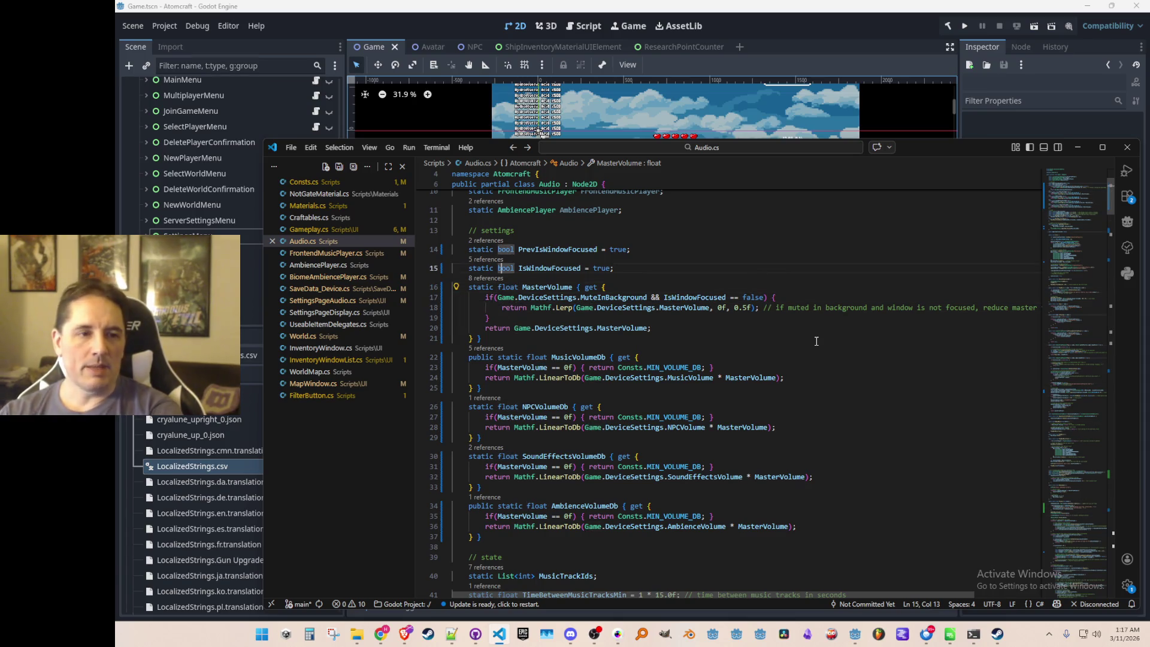
pyautogui.press('Left')
pyautogui.press('Left')
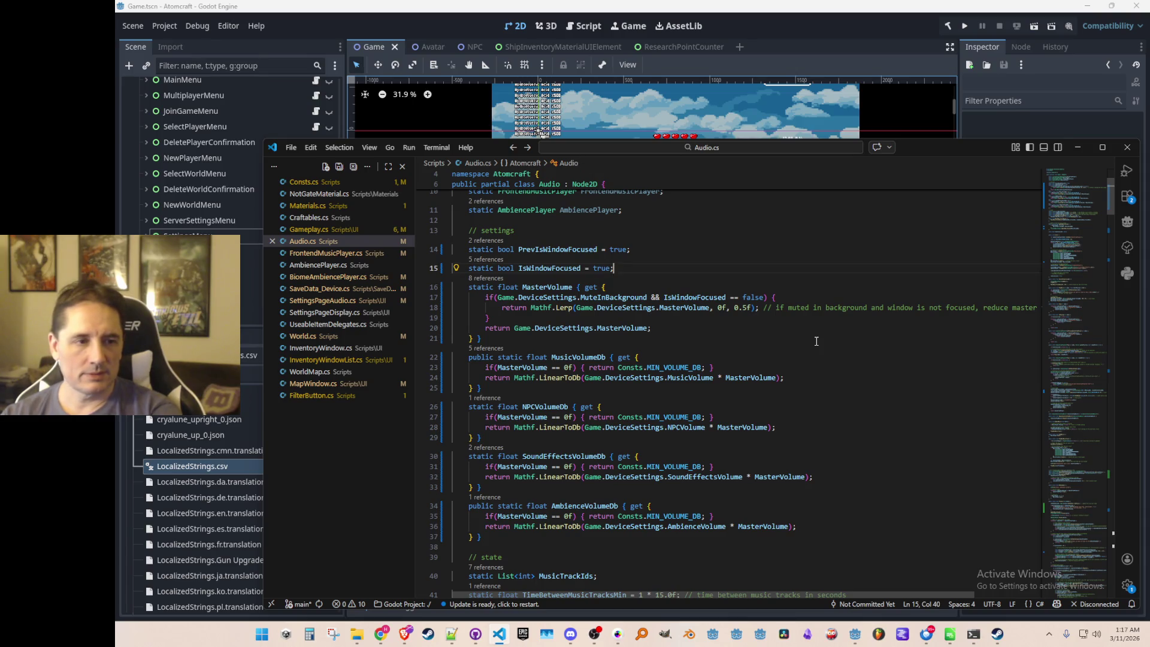
# Add a 'static float VolumeFocusLerpAmount = 1f;' field below IsWindowFocused and save.
pyautogui.press('End')
pyautogui.press('Return')
pyautogui.write('static f')
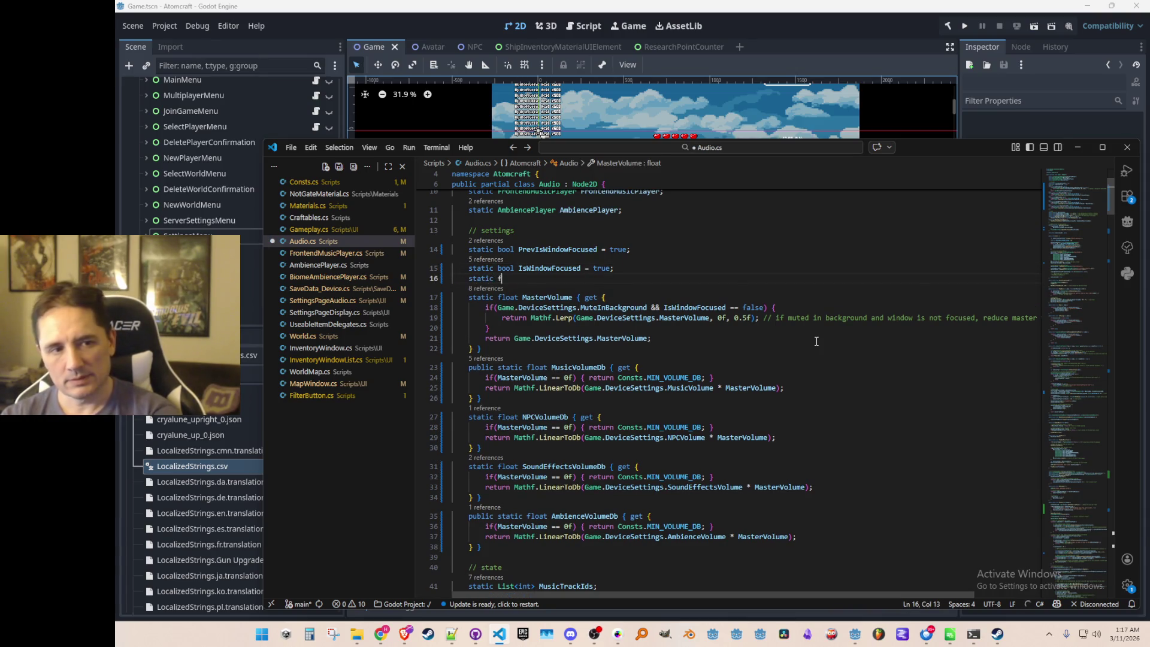
pyautogui.write('loat Fo')
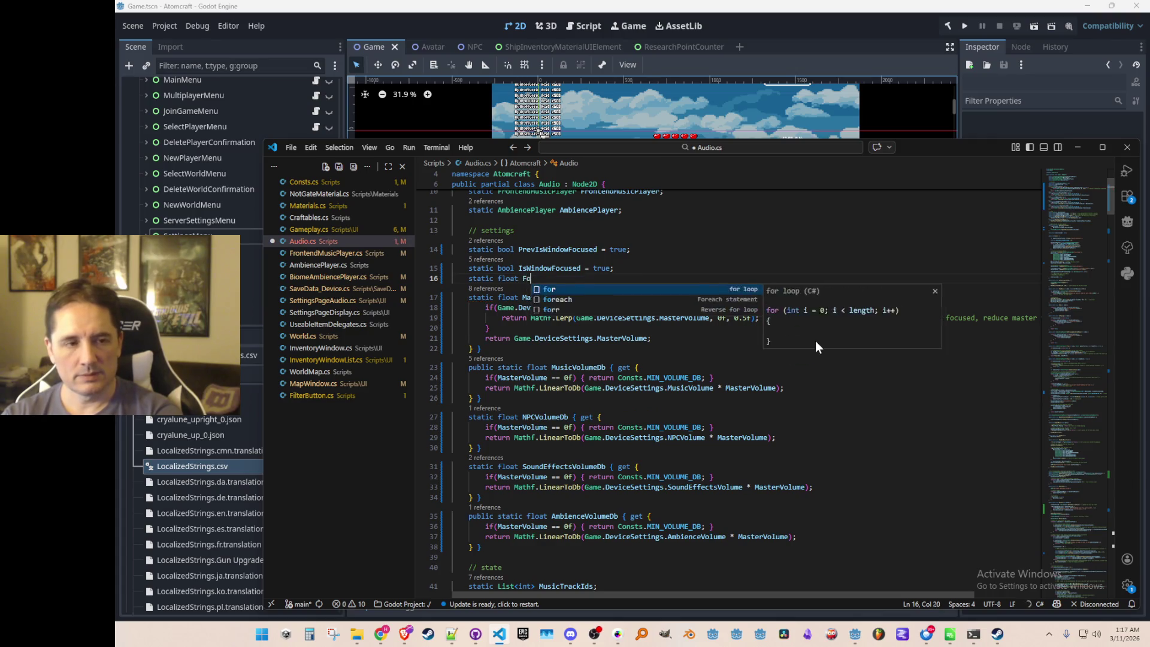
pyautogui.press('BackSpace')
pyautogui.press('BackSpace')
pyautogui.write('VolumeFocusL')
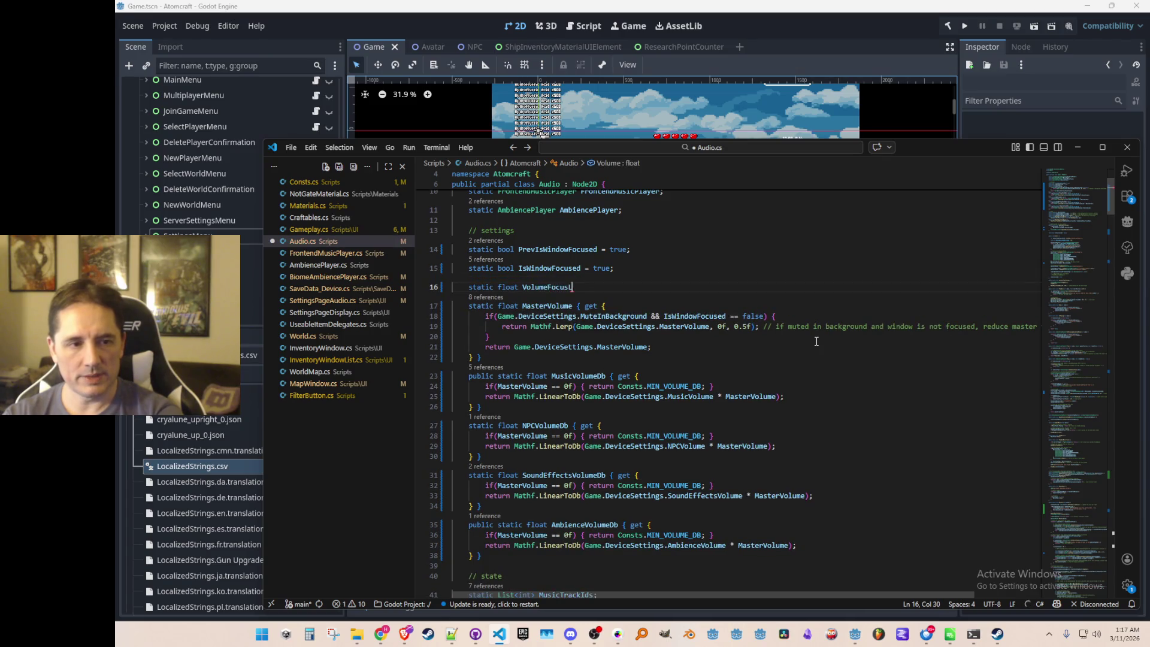
pyautogui.write('erpAmount = ')
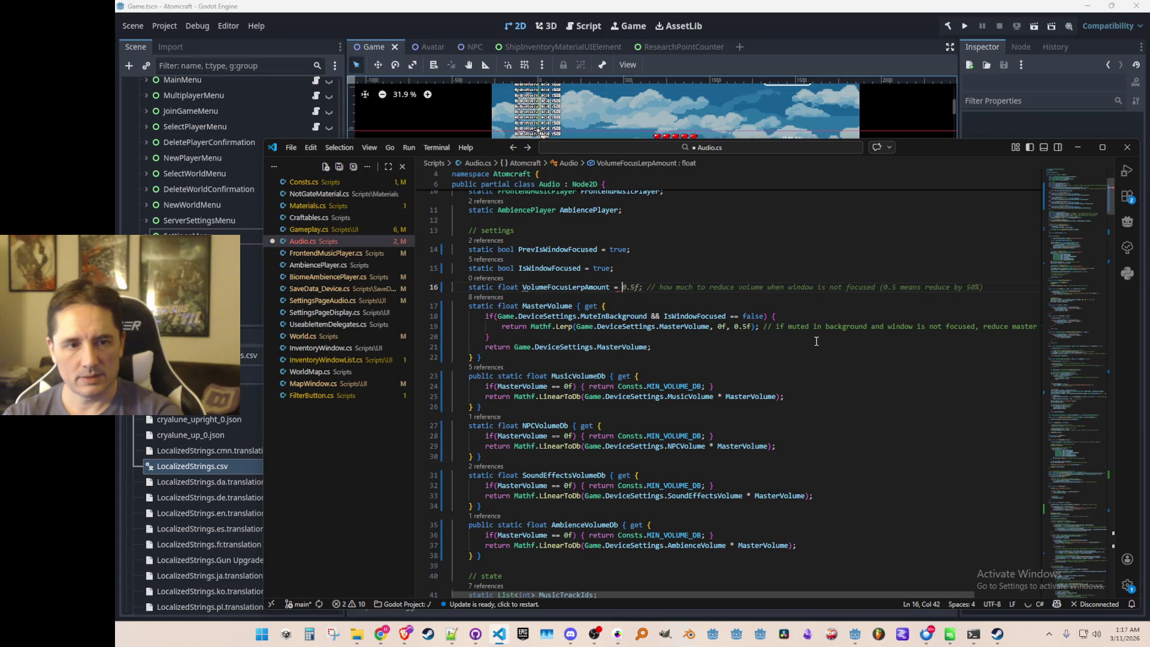
pyautogui.write('1f;')
pyautogui.hotkey('ctrl', 's')
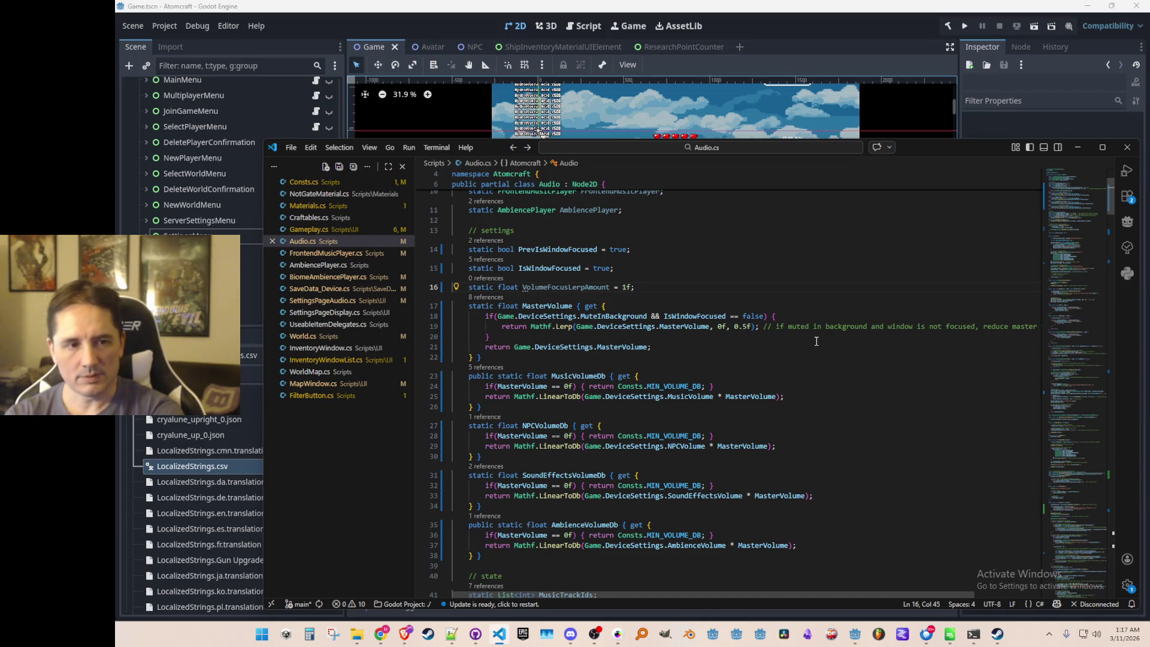
# Rename the field to VolumeFocusModifier, add the smooth focus-transition comment, and copy the name.
pyautogui.press('Left')
pyautogui.press('Left')
pyautogui.press('Left')
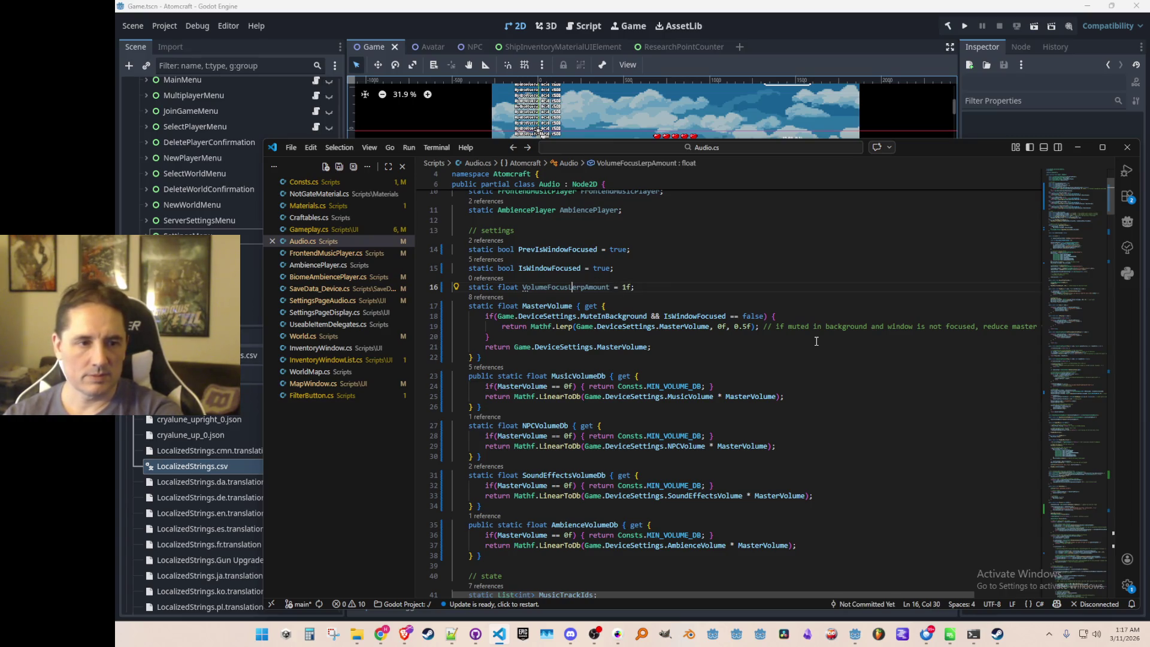
pyautogui.press('BackSpace')
pyautogui.hotkey('ctrl', 'Delete')
pyautogui.write('Modifier')
pyautogui.press('End')
pyautogui.write('// for modifying ')
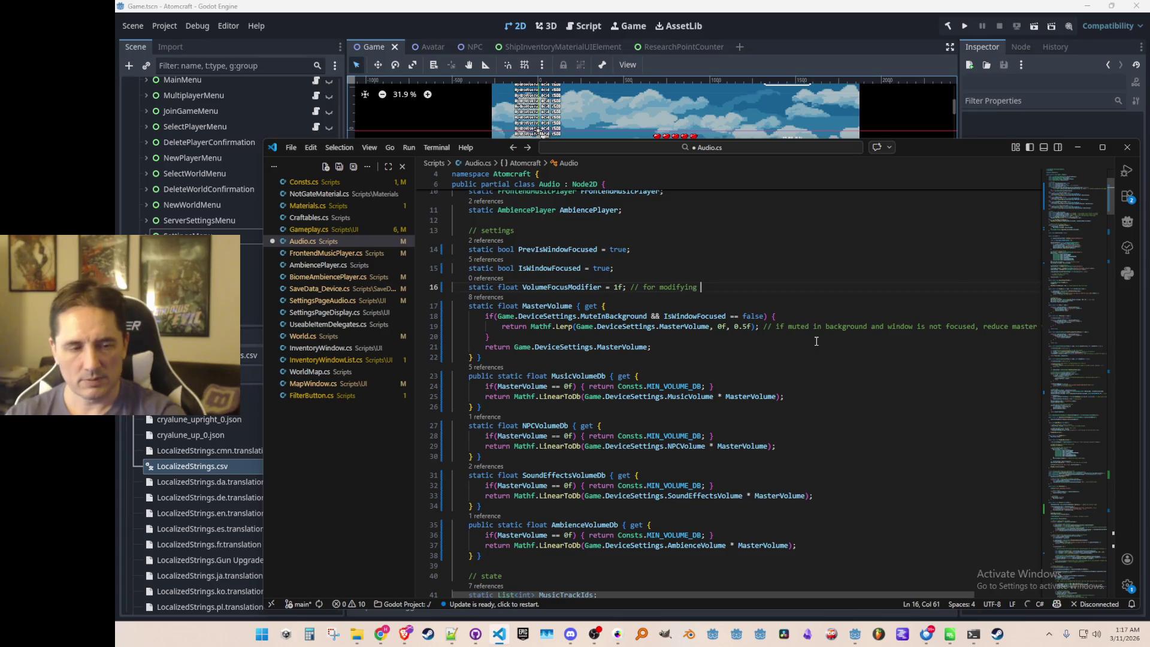
pyautogui.write('the master volume to smoothly transition when the window is focused/unfocused, etc.')
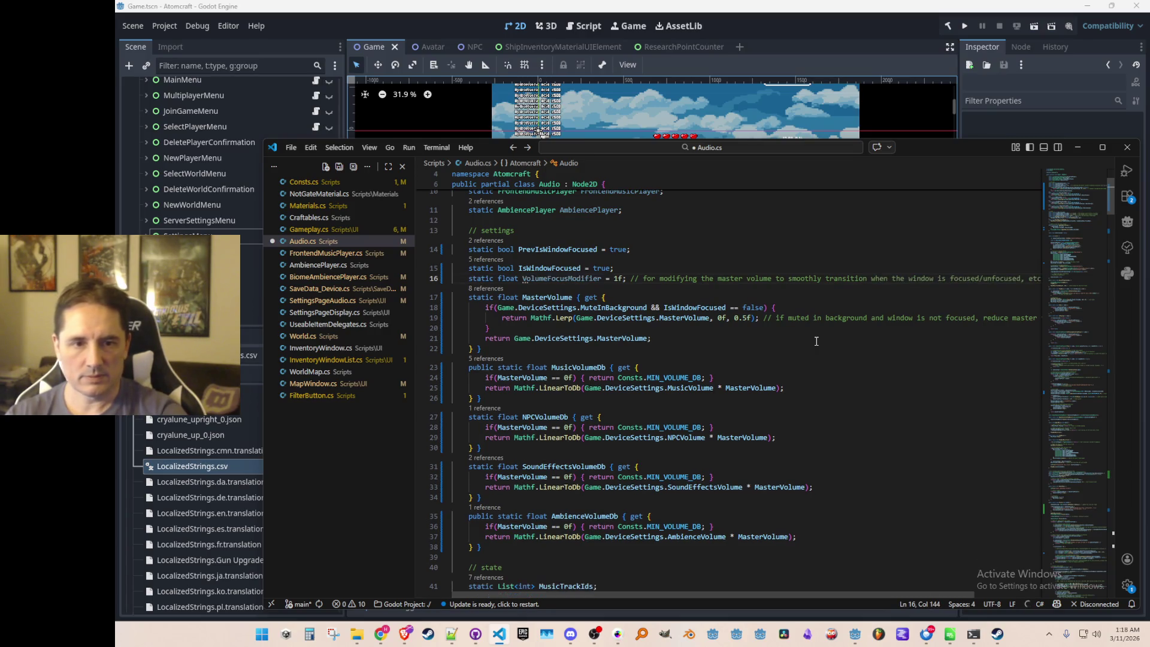
pyautogui.press('Home')
pyautogui.press('Home')
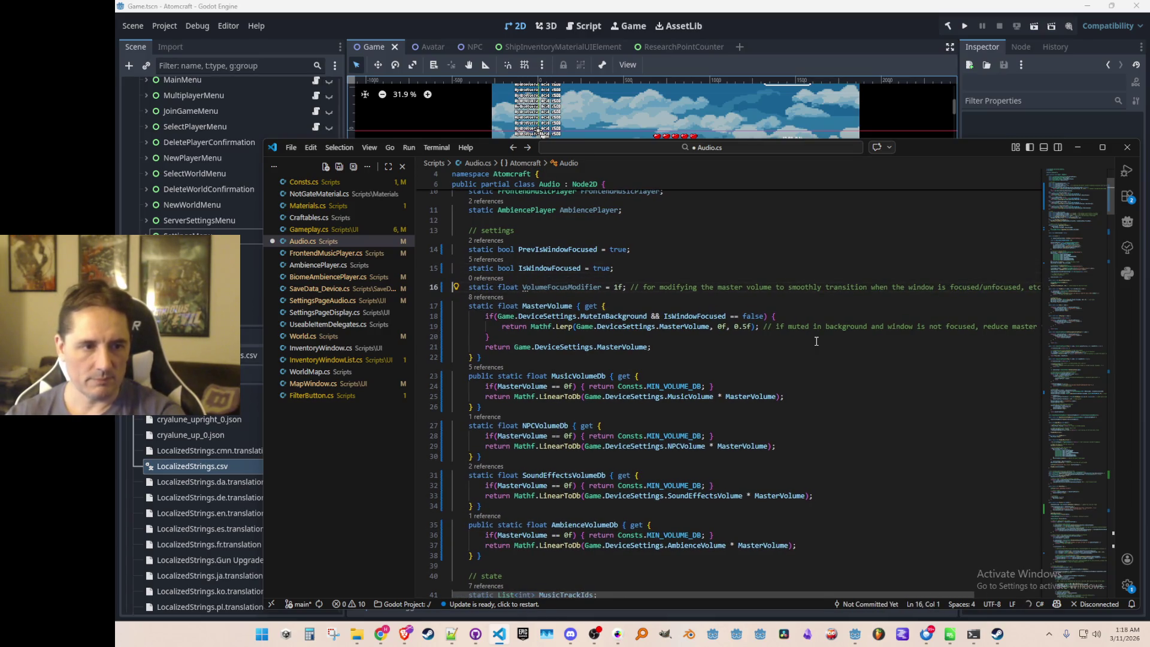
pyautogui.hotkey('ctrl', 'Right')
pyautogui.hotkey('ctrl', 'Right')
pyautogui.hotkey('ctrl', 'Right')
pyautogui.hotkey('ctrl', 'shift', 'Left')
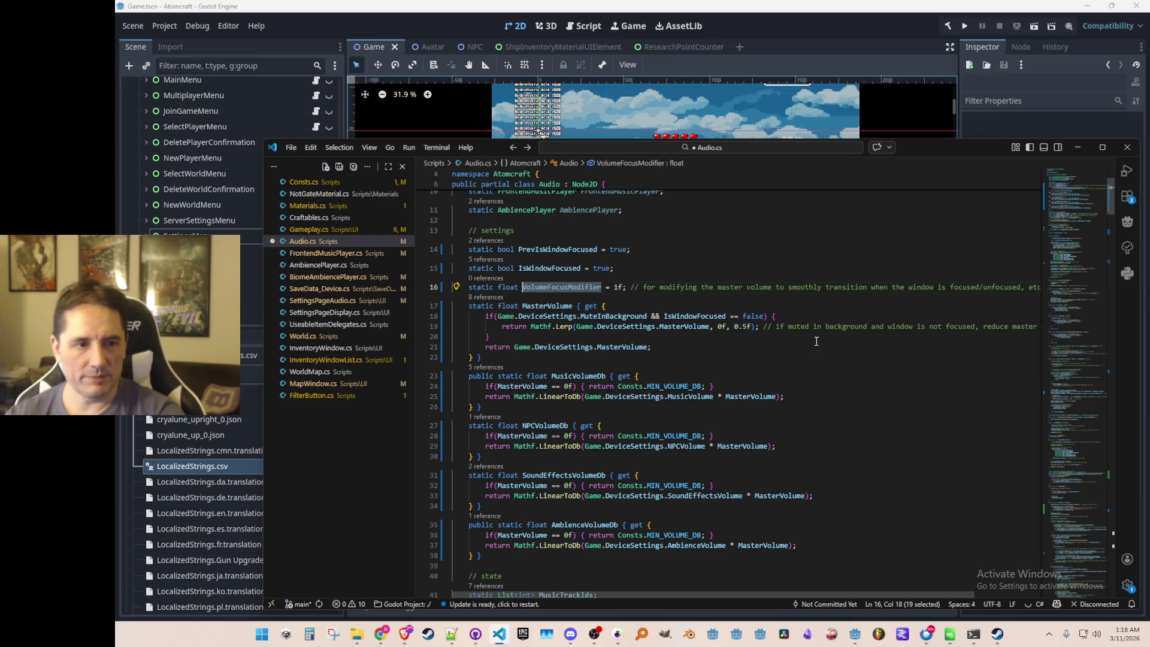
pyautogui.press('Down')
pyautogui.press('Down')
pyautogui.press('Down')
# Append '* VolumeFocusModifier' to the default return's master volume and save Audio.cs.
pyautogui.press('End')
pyautogui.press('Left')
pyautogui.write('* VolumeFocusModifier')
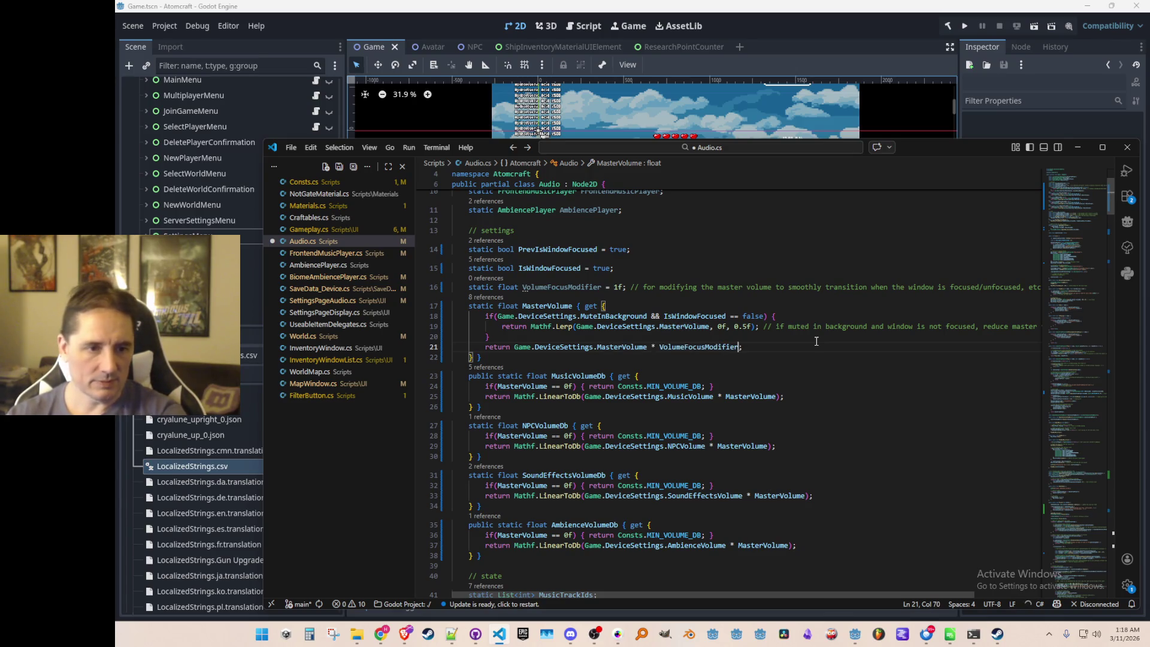
pyautogui.hotkey('ctrl', 's')
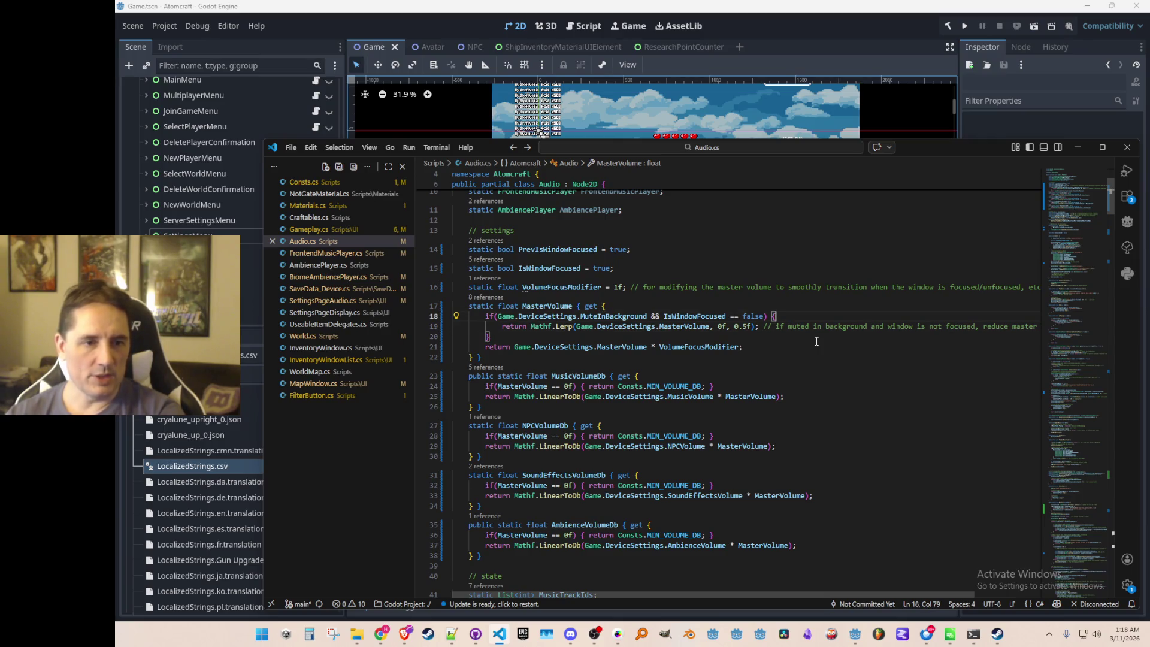
# Add the suggested VolumeFocusModifier Lerp line in the unfocused branch, fade target 0f, and save.
pyautogui.hotkey('ctrl', 'shift', 'Return')
pyautogui.write('VolumeFocusModifier')
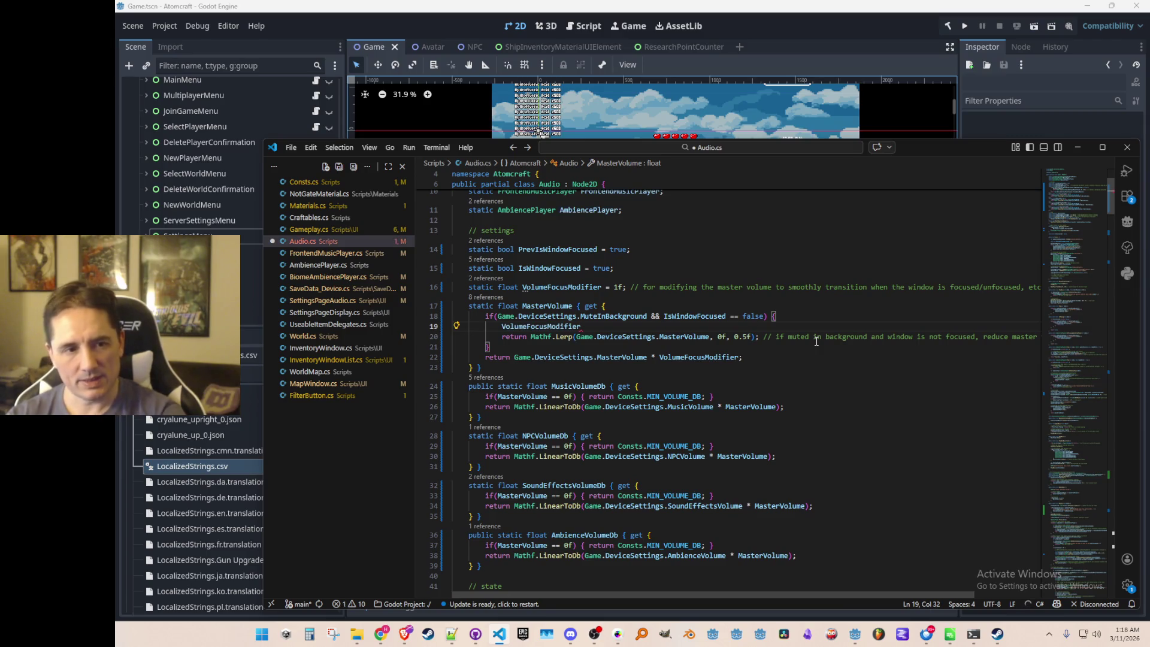
pyautogui.press('Tab')
pyautogui.hotkey('ctrl', 's')
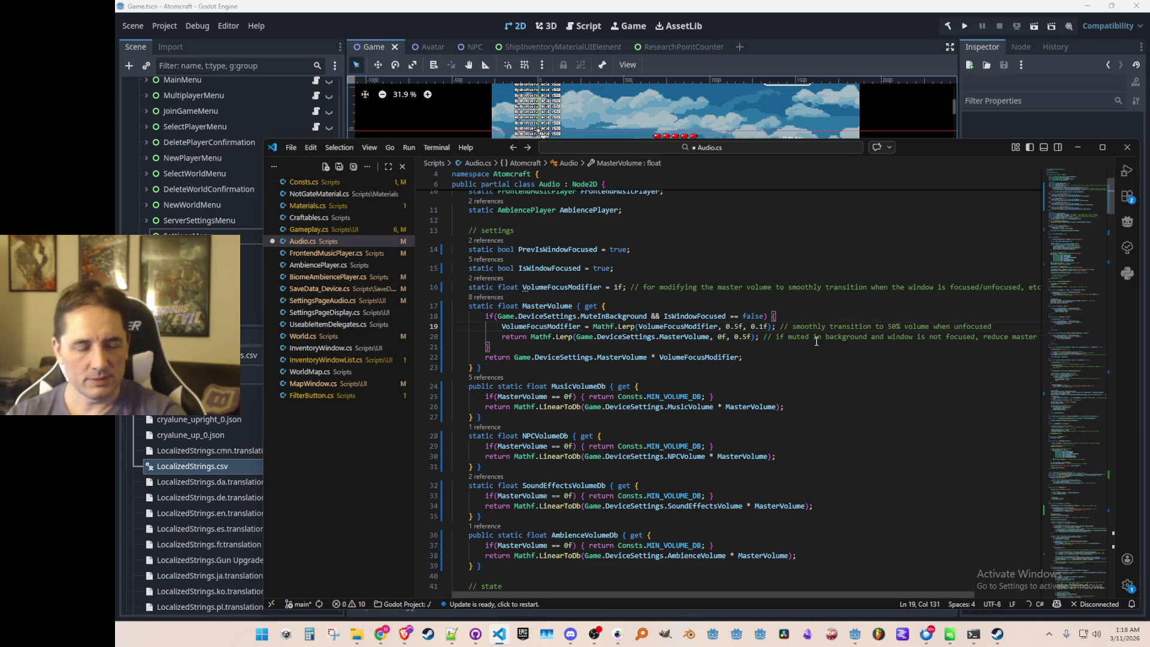
pyautogui.press('Home')
pyautogui.press('Up')
pyautogui.press('Down')
pyautogui.hotkey('ctrl', 'Right')
pyautogui.hotkey('ctrl', 'Right')
pyautogui.hotkey('ctrl', 'Right')
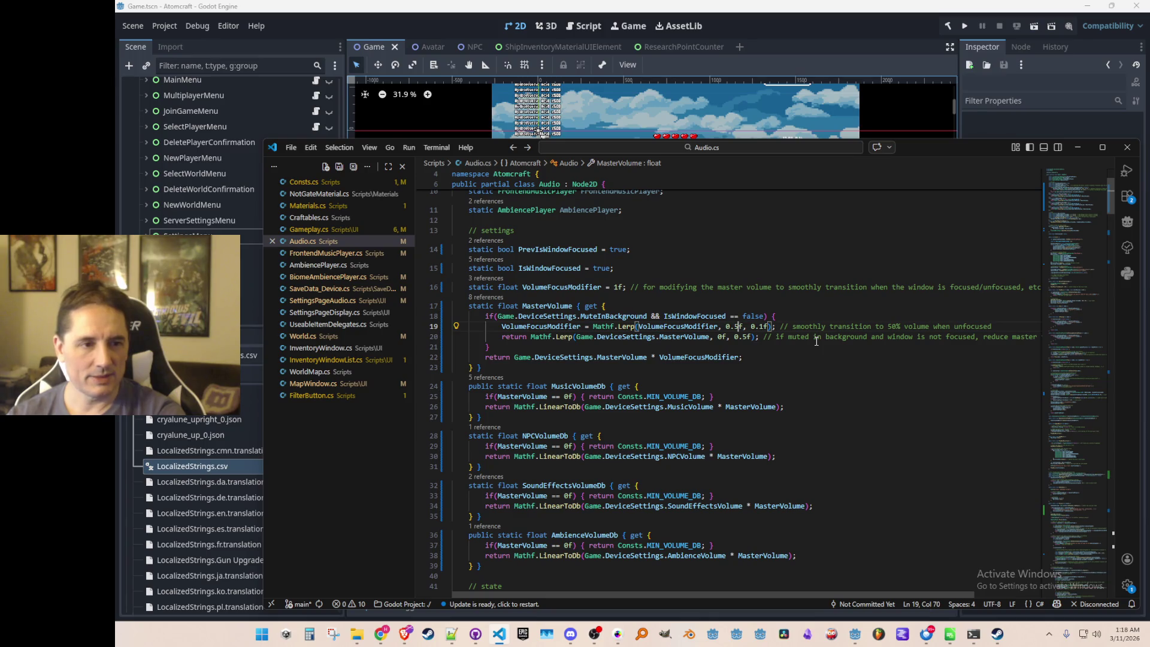
pyautogui.press('BackSpace')
pyautogui.press('BackSpace')
pyautogui.hotkey('ctrl', 's')
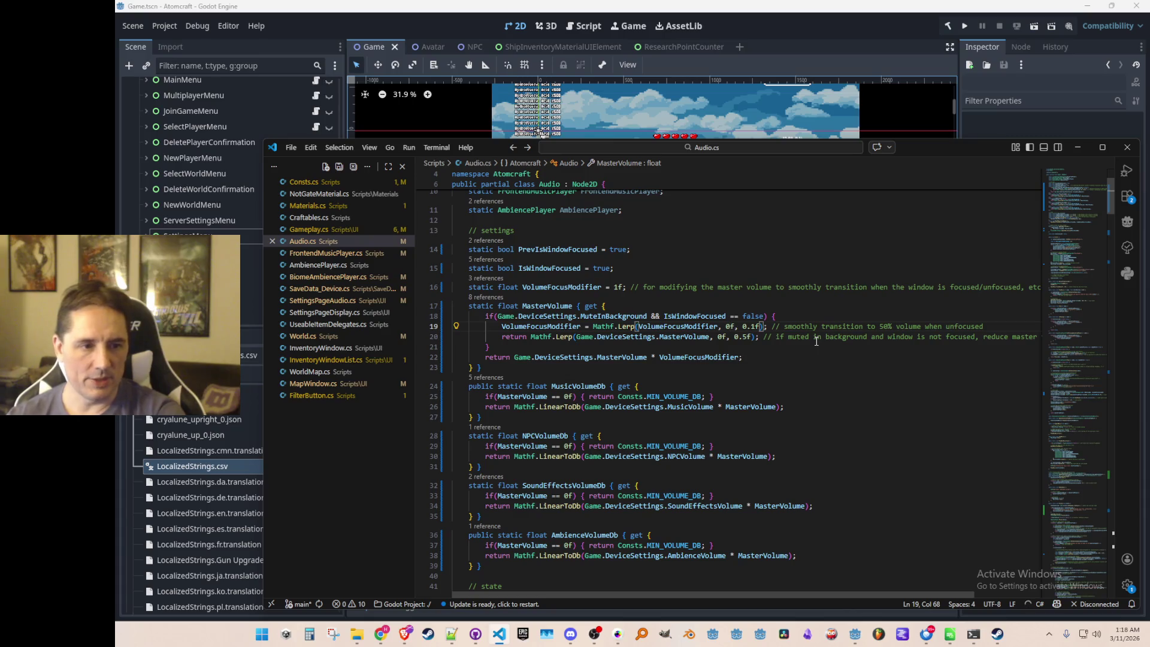
# Comment the MasterVolume getter with '// in the range 0-1' and save.
pyautogui.press('Up')
pyautogui.press('Up')
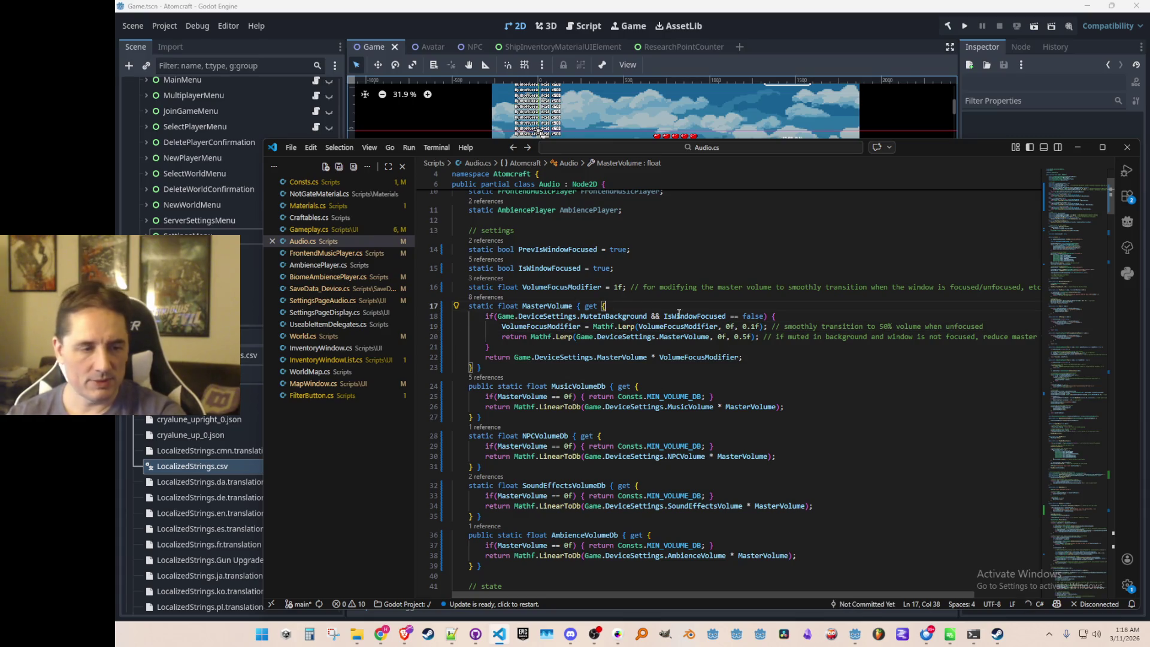
pyautogui.press('Up')
pyautogui.press('End')
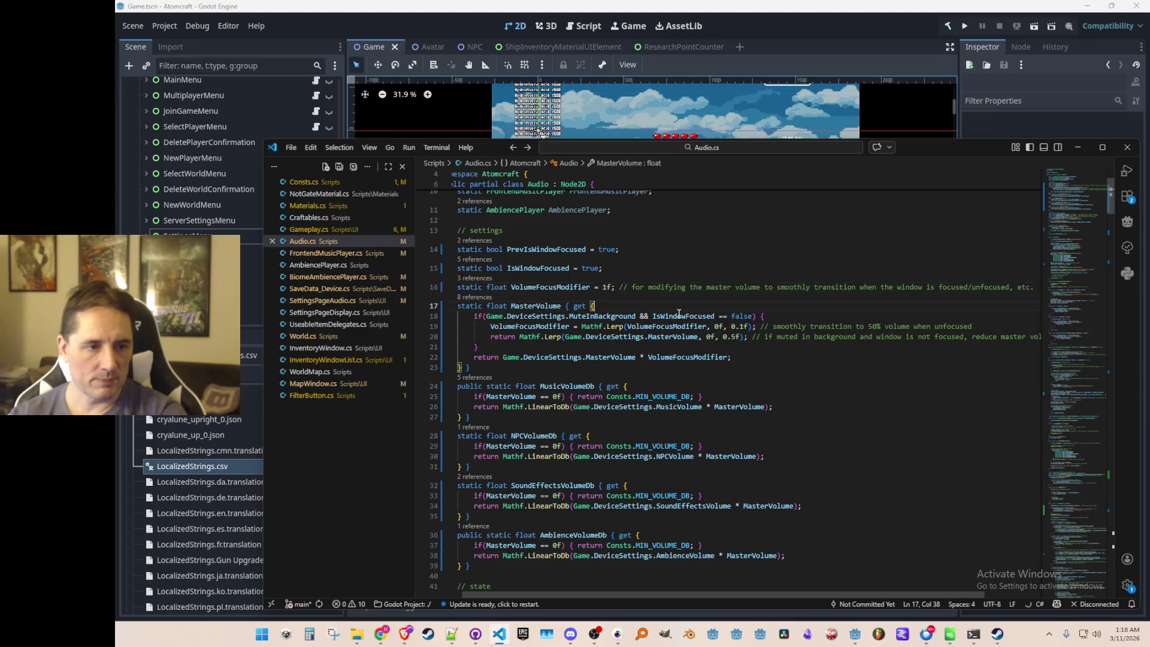
pyautogui.press('Down')
pyautogui.write('// ')
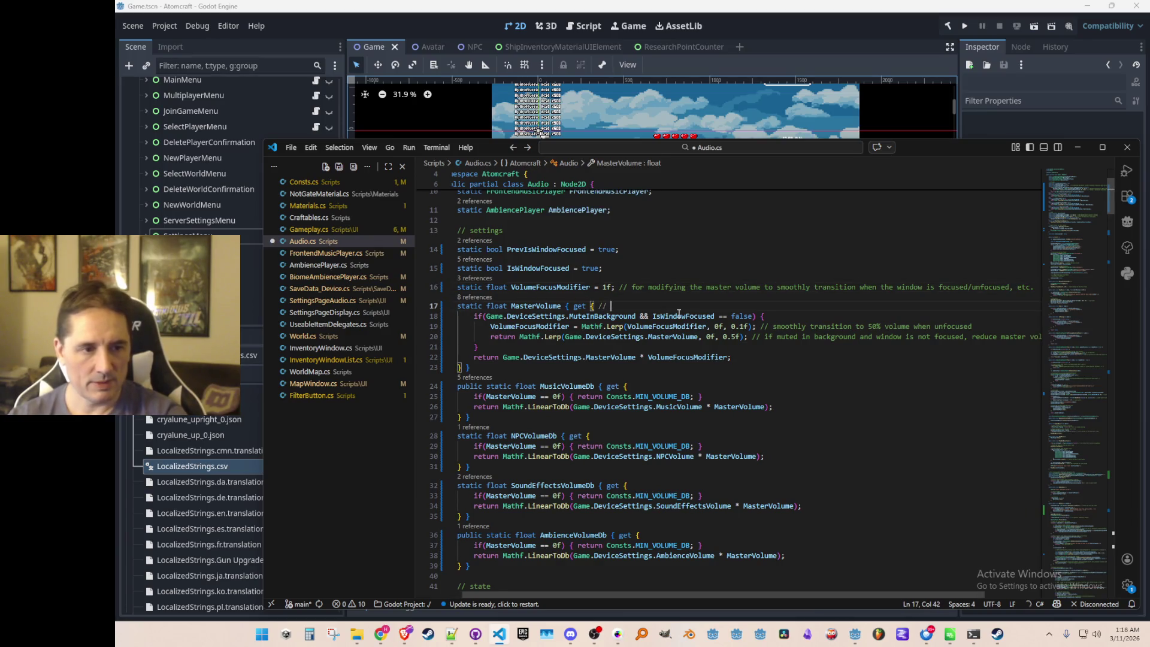
pyautogui.write('in the rang')
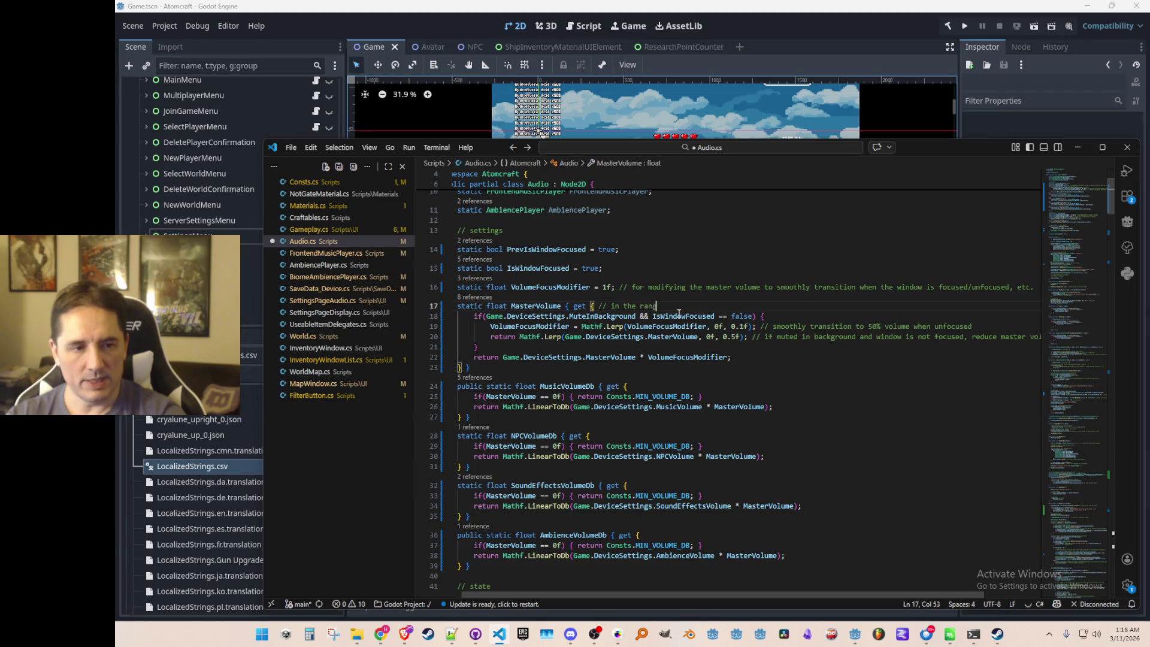
pyautogui.write('e 0-1')
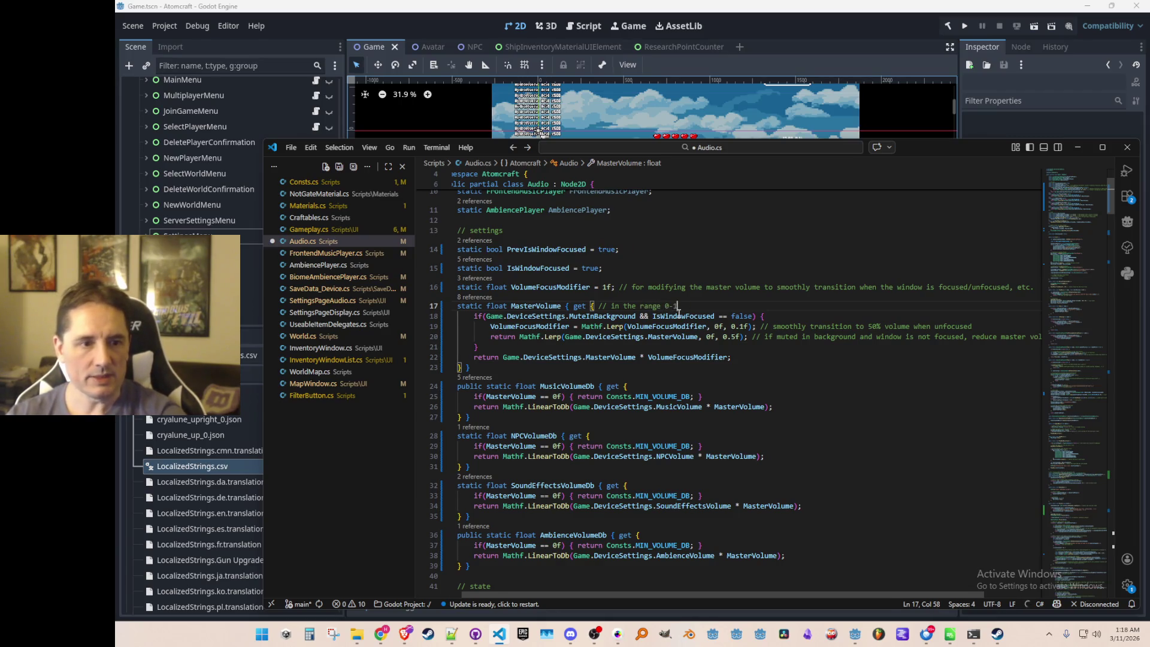
pyautogui.press('Up')
pyautogui.press('Home')
pyautogui.press('Home')
pyautogui.hotkey('ctrl', 's')
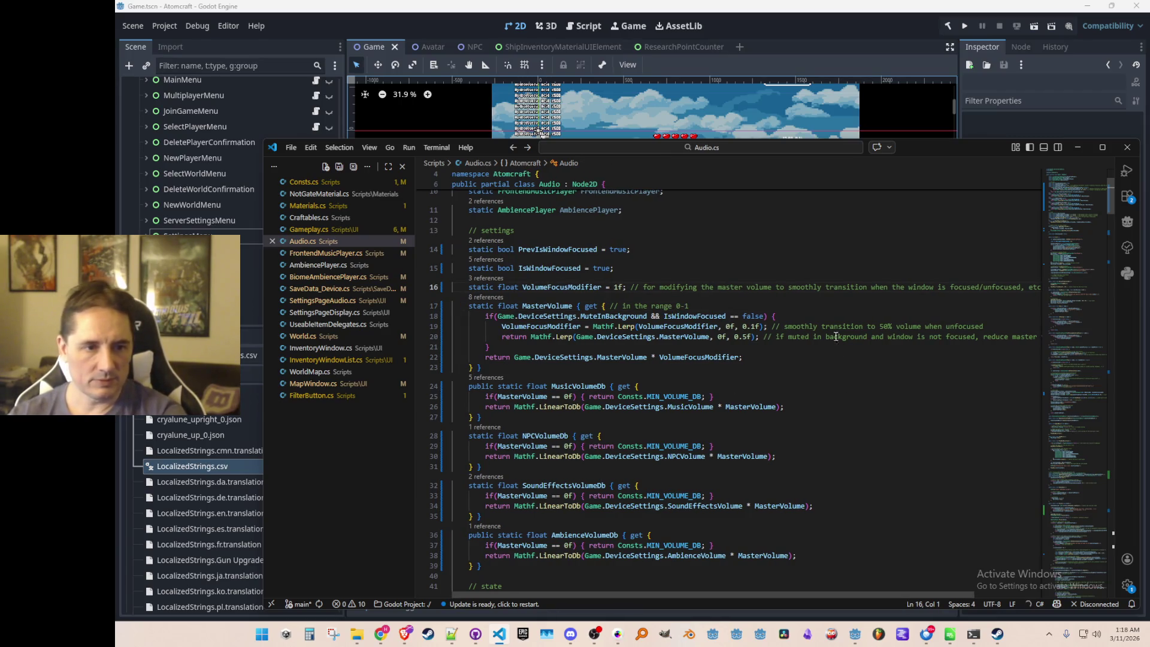
# Review the unfocused branch's VolumeFocusModifier Lerp line in the MasterVolume getter.
pyautogui.scroll(-1, 686, 366)
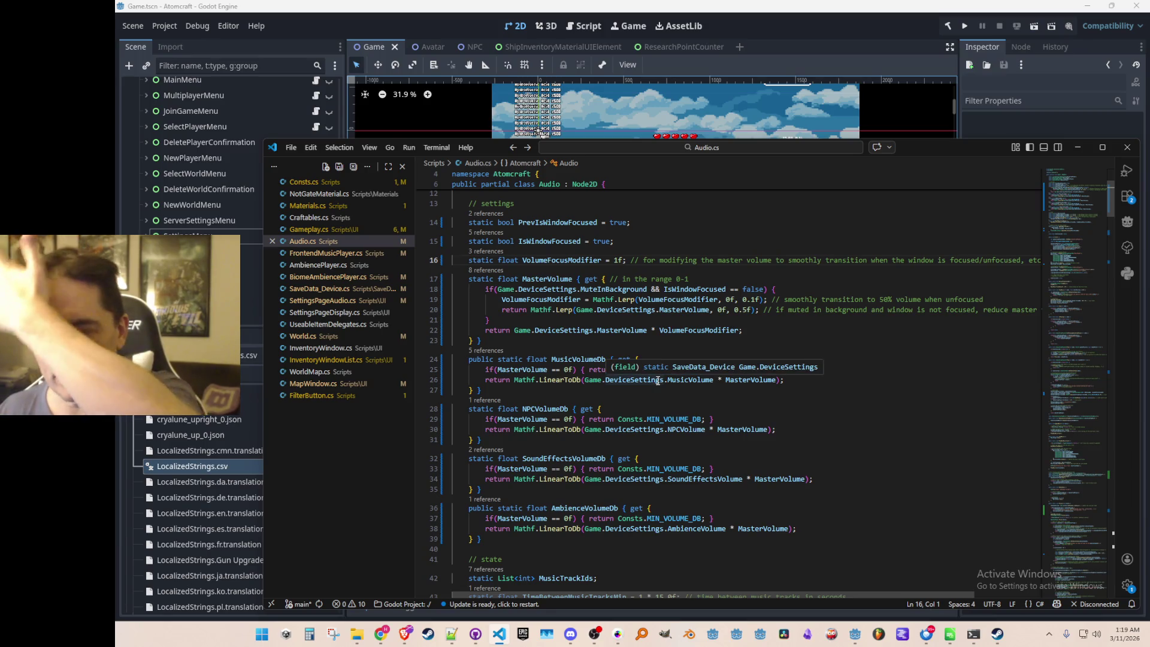
pyautogui.click(701, 340)
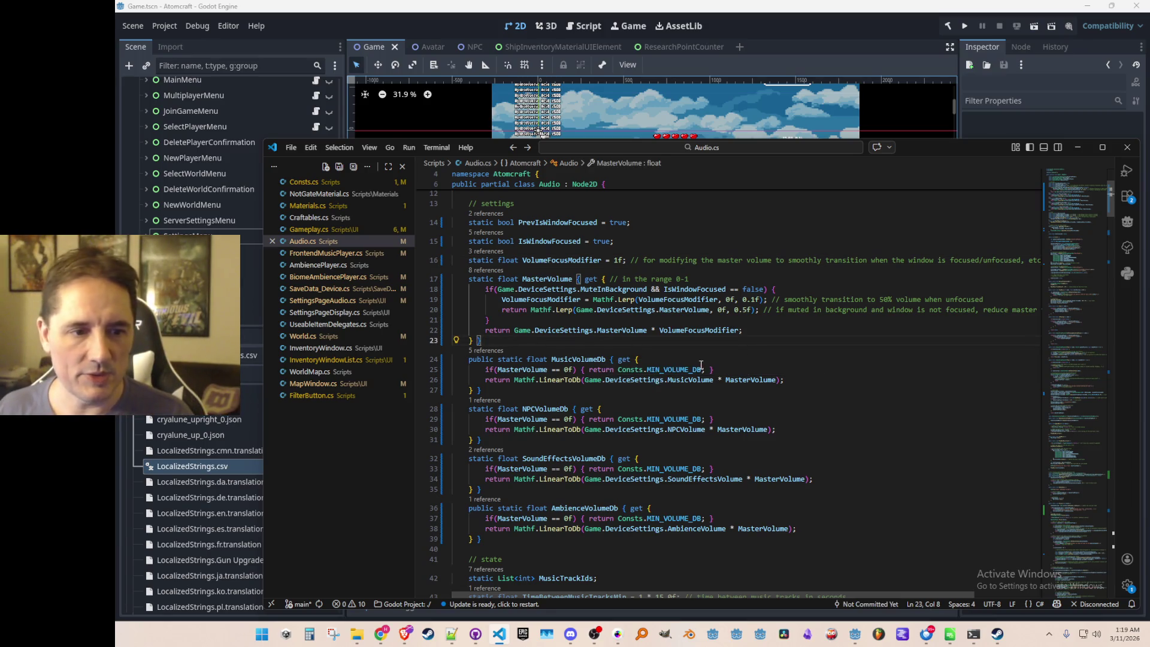
pyautogui.press('Up')
pyautogui.press('Up')
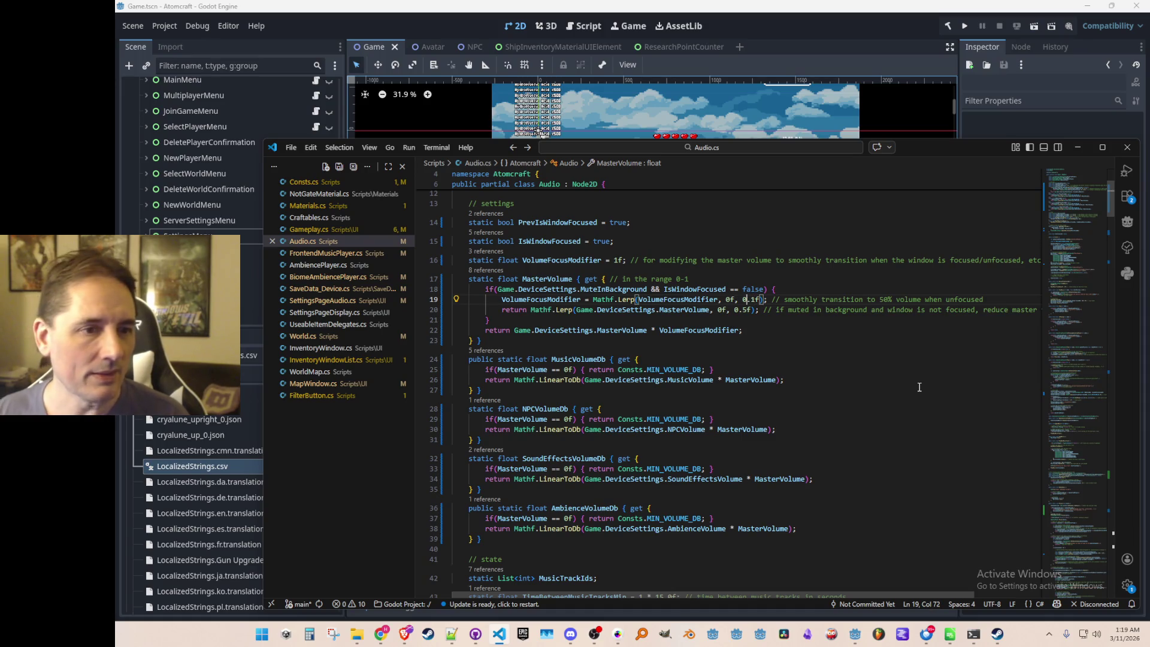
pyautogui.press('Left')
pyautogui.press('Left')
pyautogui.press('Left')
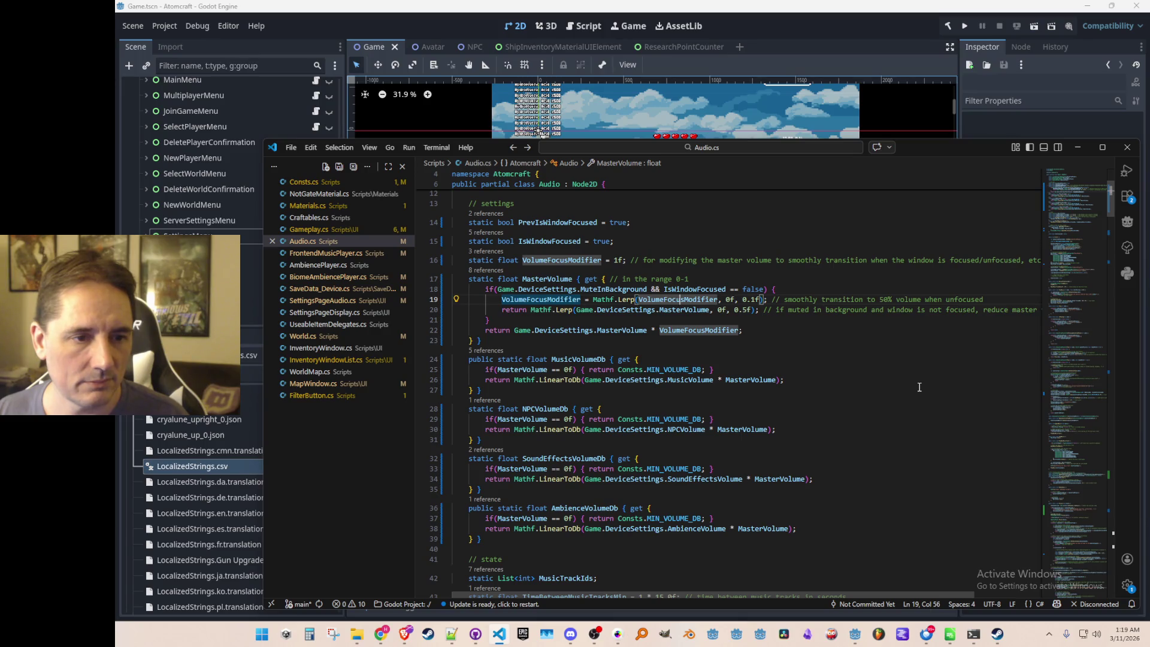
pyautogui.press('Home')
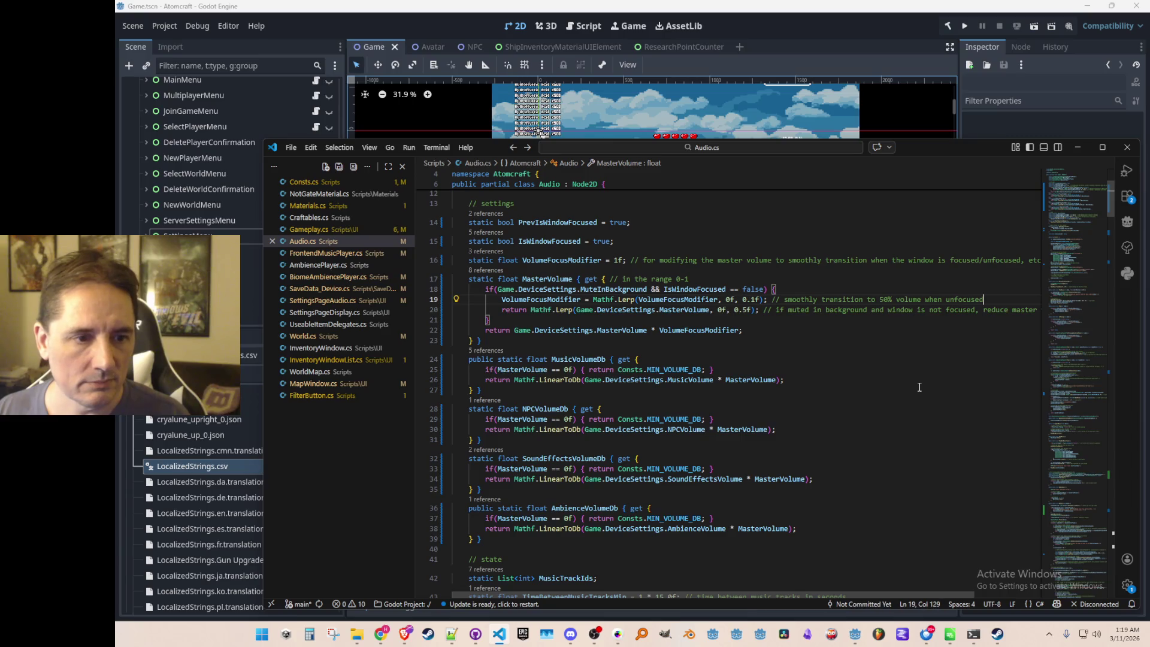
pyautogui.press('Home')
pyautogui.press('Home')
pyautogui.press('Home')
pyautogui.press('End')
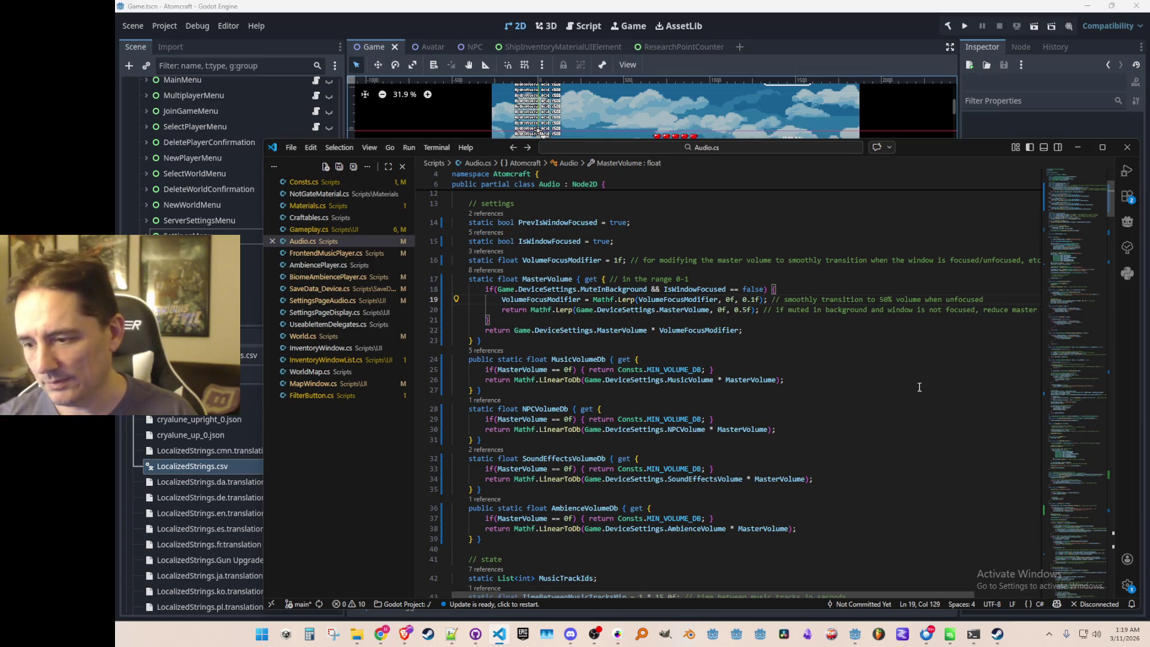
pyautogui.press('End')
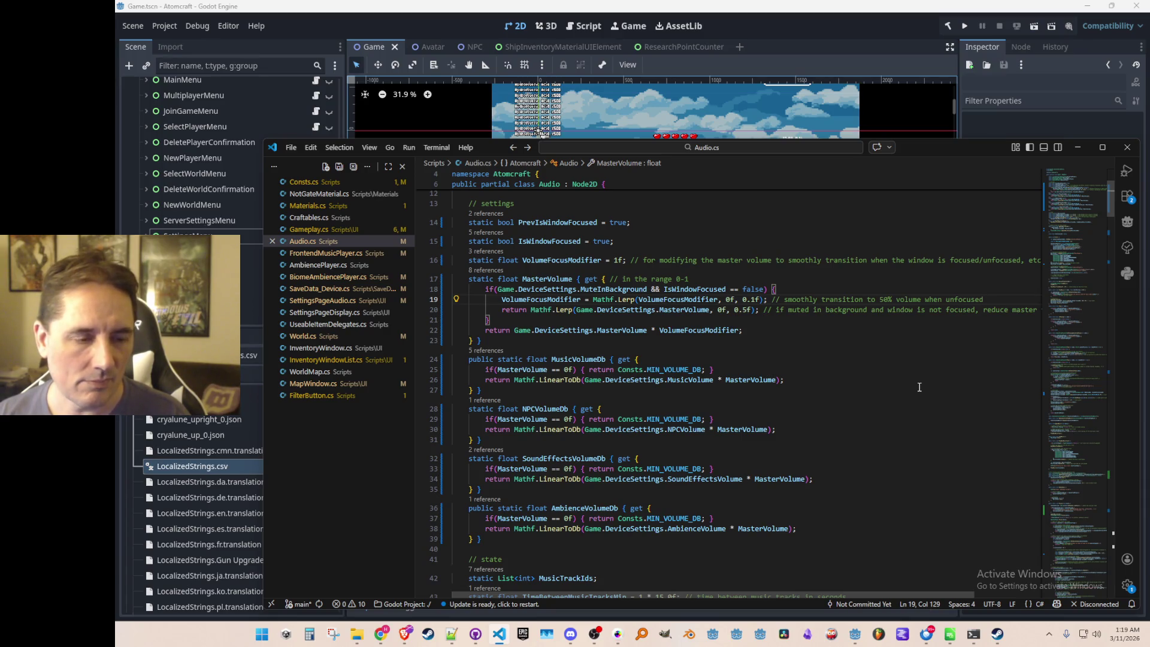
# Delete the line returning the lerped half master volume with Ctrl+Shift+K.
pyautogui.press('Home')
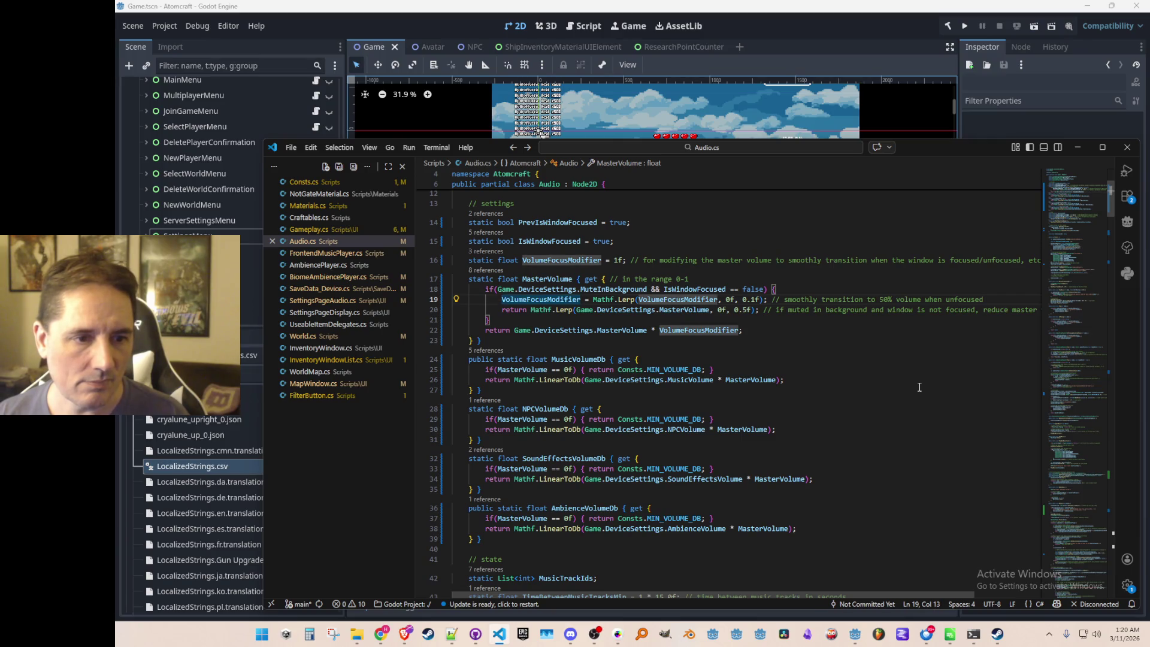
pyautogui.press('Home')
pyautogui.press('Down')
pyautogui.hotkey('ctrl', 'shift', 'k')
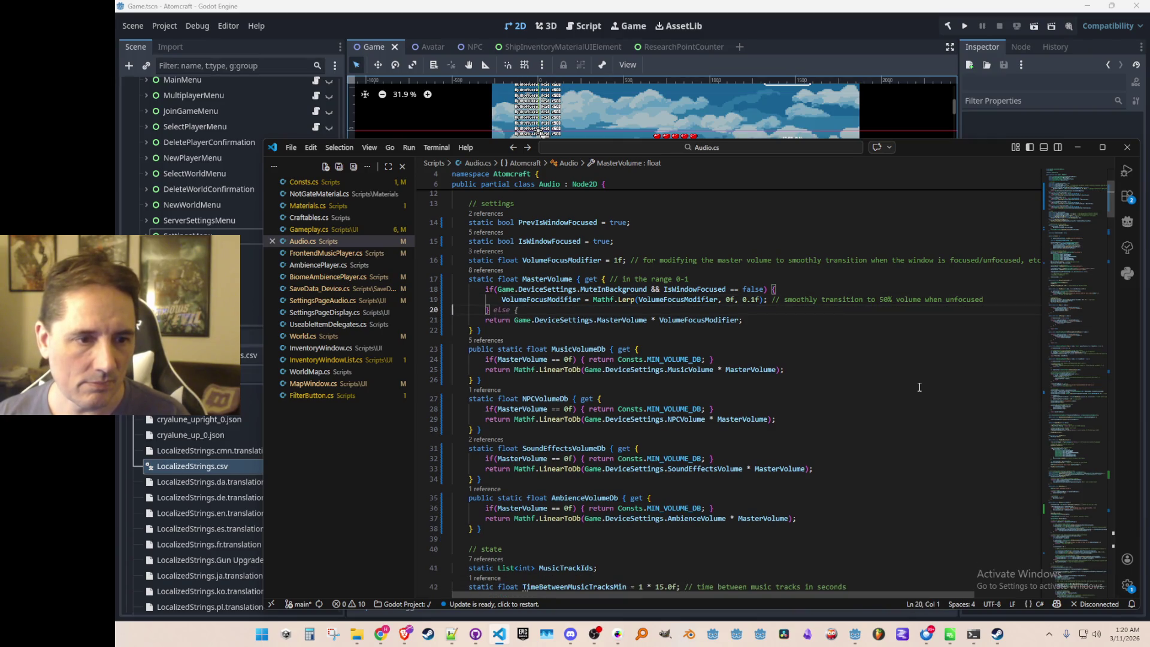
# Open an else block after the if and copy the unfocused VolumeFocusModifier Lerp line.
pyautogui.press('Down')
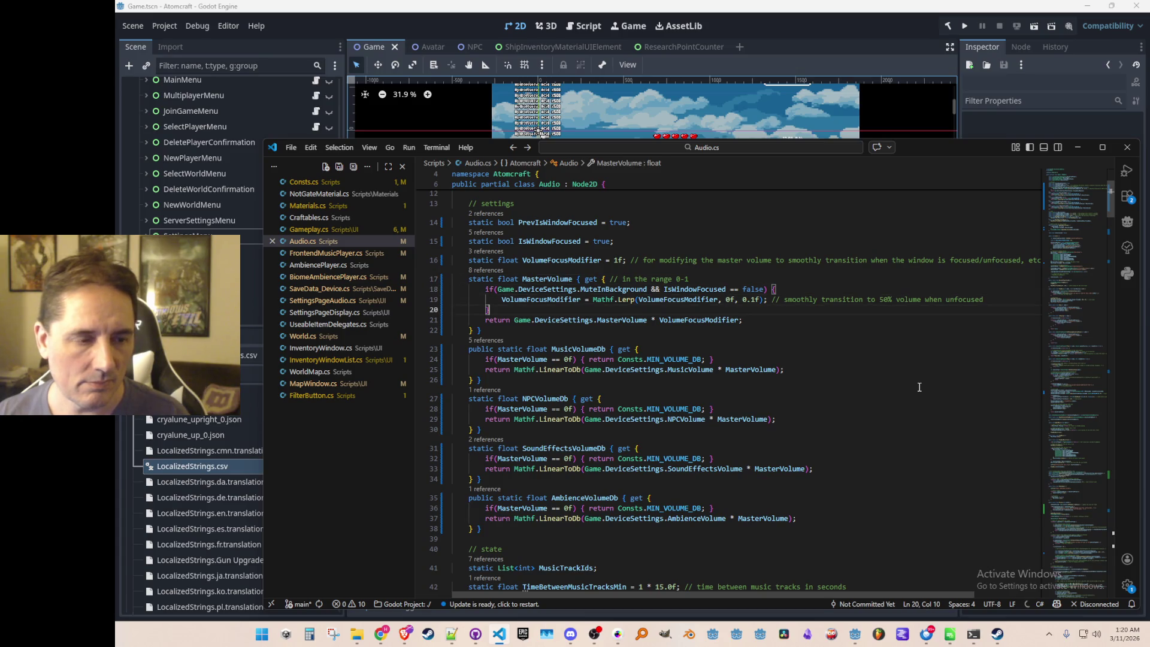
pyautogui.press('Up')
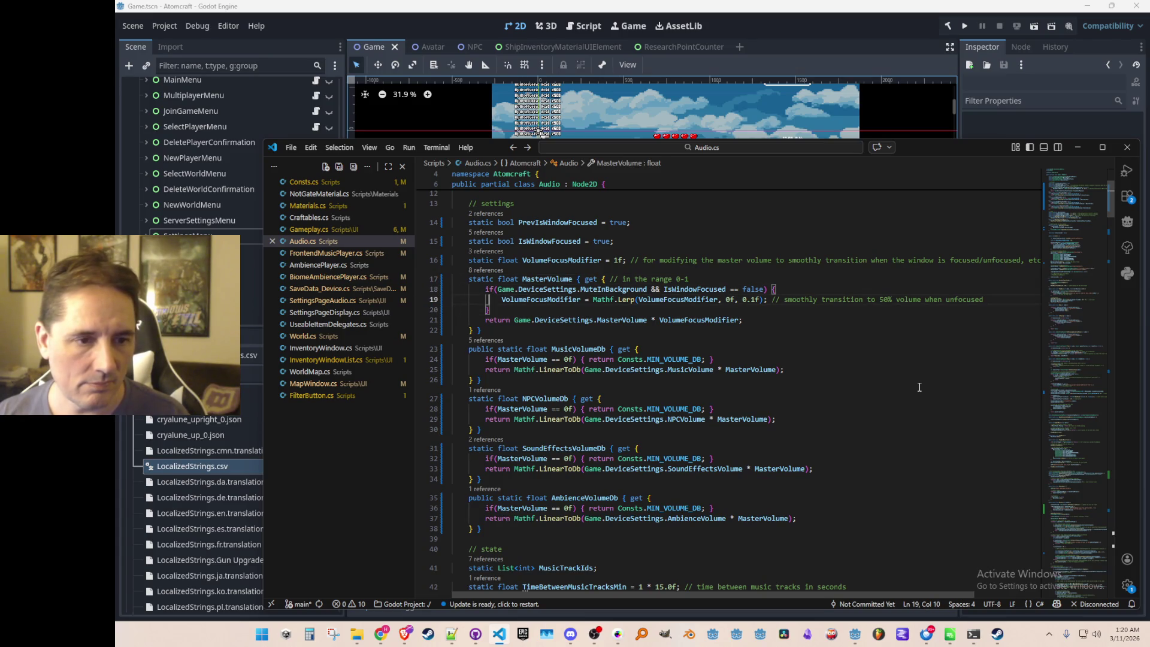
pyautogui.press('Home')
pyautogui.press('Up')
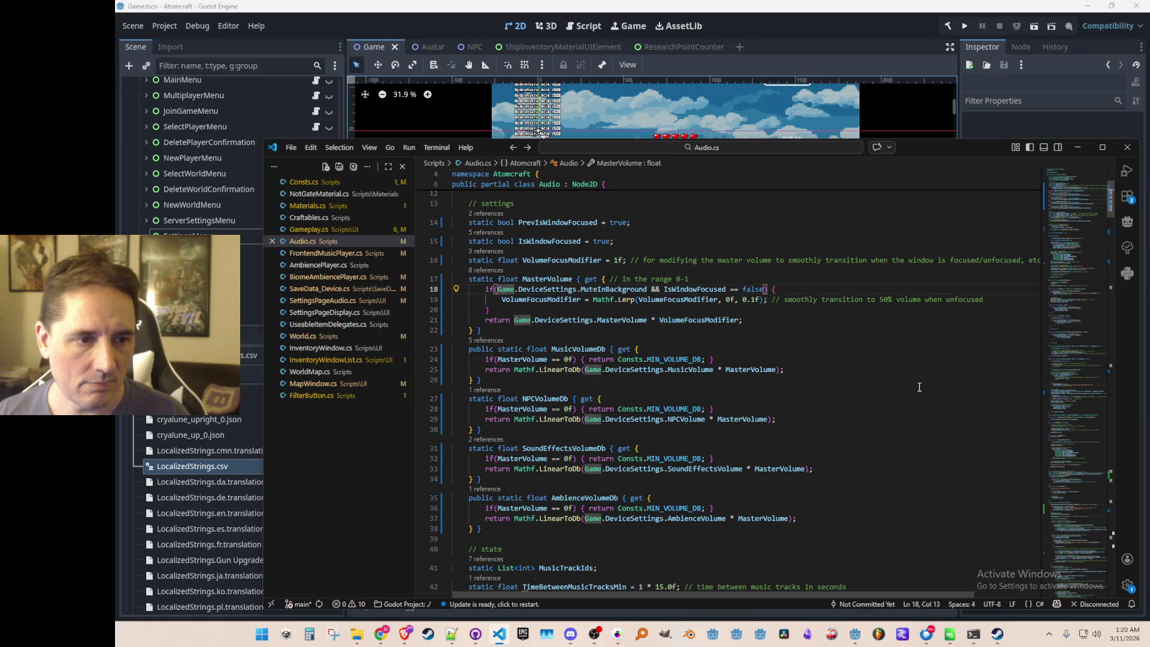
pyautogui.press('Up')
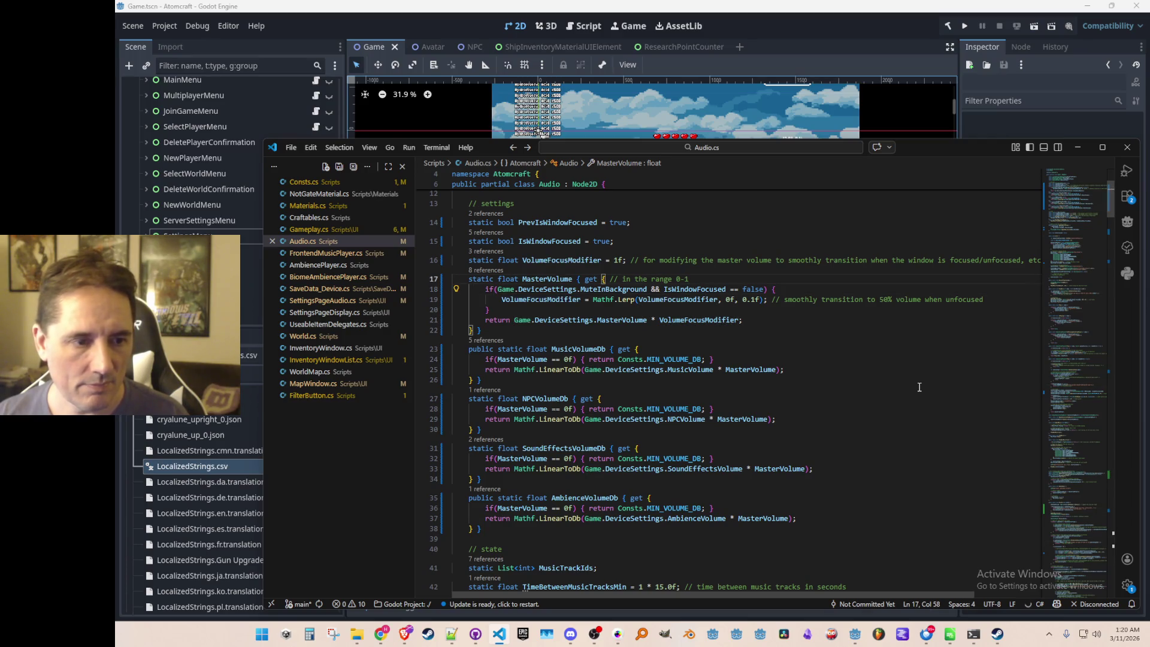
pyautogui.press('Down')
pyautogui.press('Down')
pyautogui.press('Down')
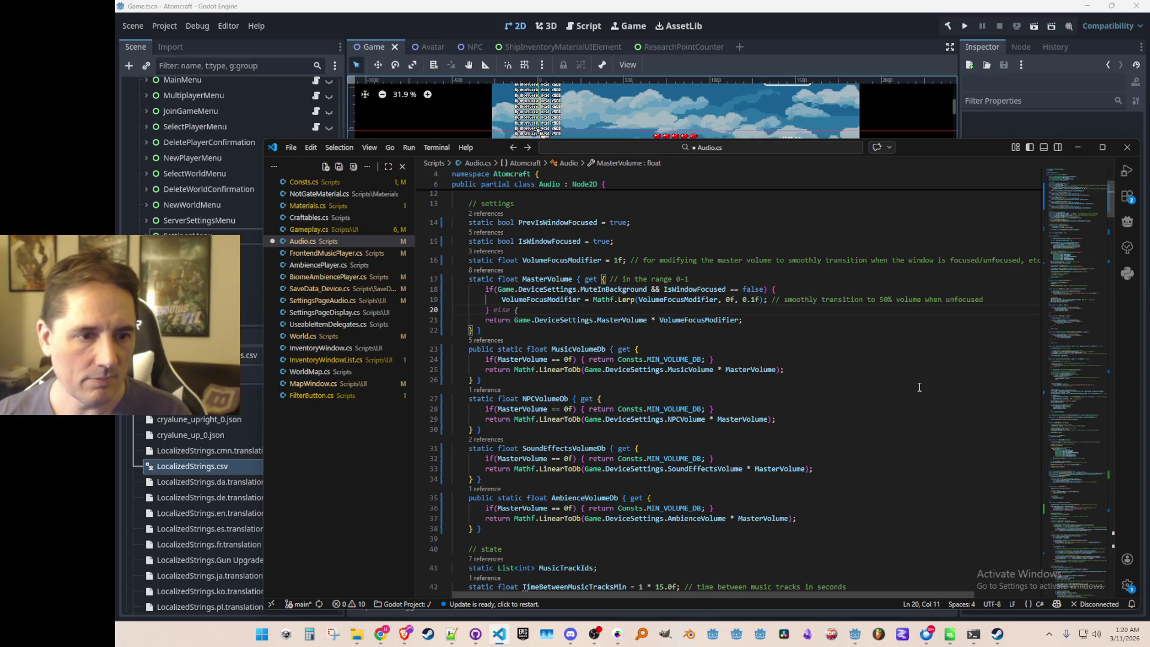
pyautogui.press('Return')
pyautogui.press('Up')
pyautogui.press('Up')
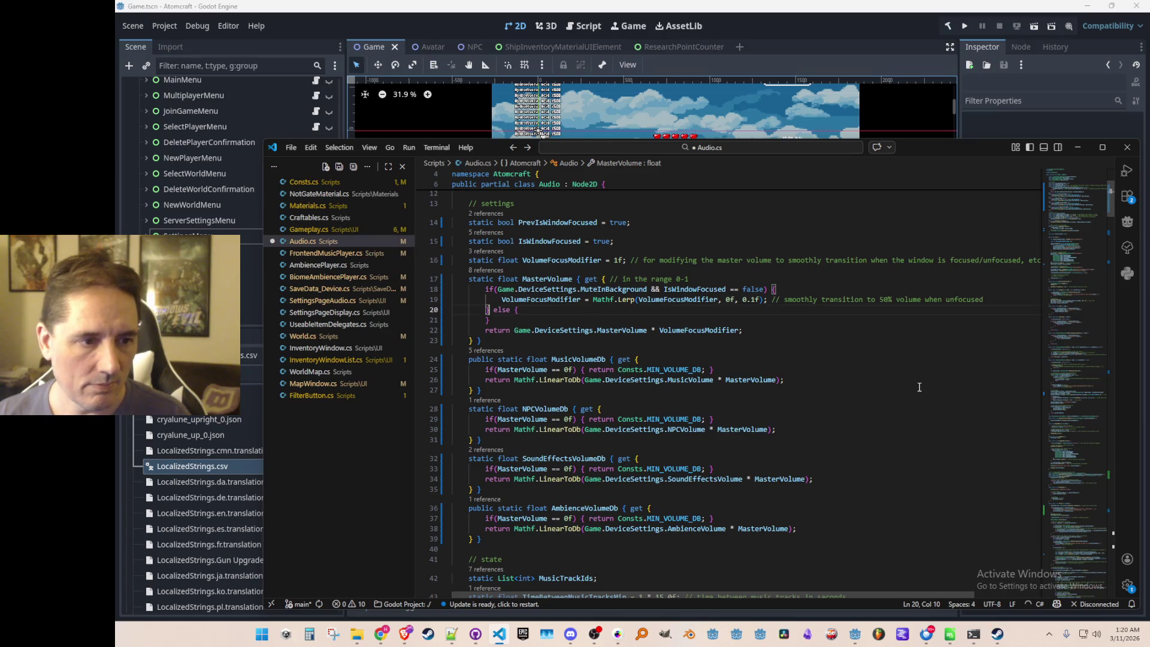
pyautogui.hotkey('ctrl', 's')
pyautogui.press('Home')
pyautogui.hotkey('ctrl', 'shift', 'Right')
pyautogui.hotkey('ctrl', 'shift', 'Right')
pyautogui.hotkey('shift', 'End')
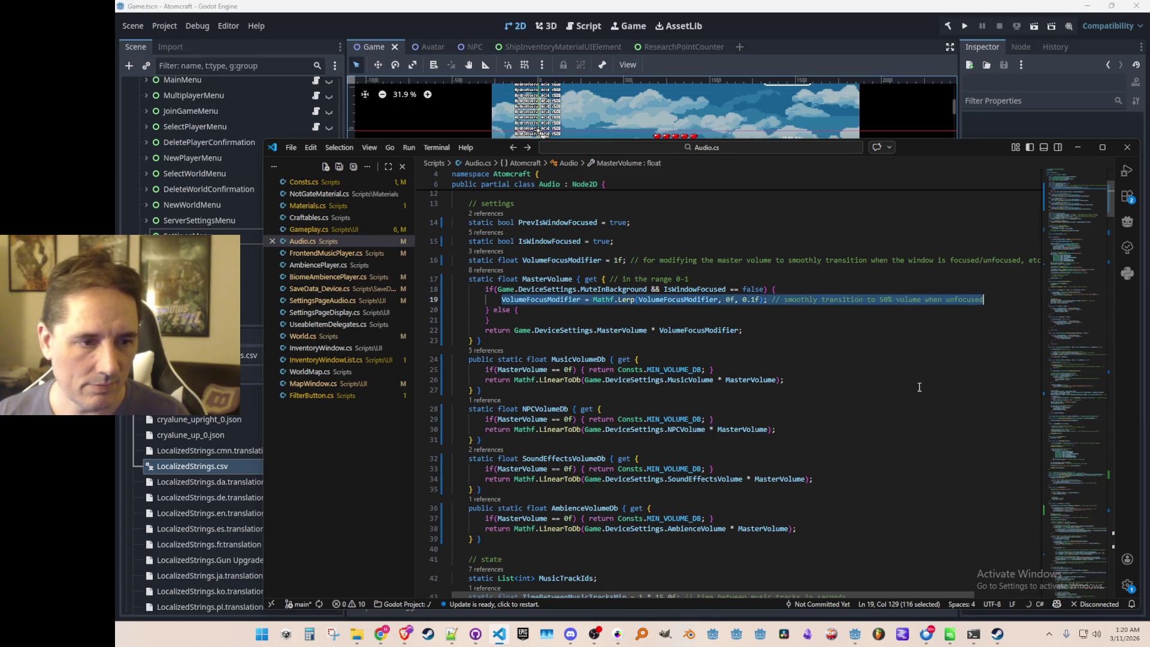
pyautogui.press('Down')
pyautogui.press('End')
pyautogui.press('Return')
pyautogui.press('Escape')
# Paste the Lerp line into the else branch, tidy its braces and indentation, and retarget it to 1f.
pyautogui.write('VolumeFocusModifier = Mathf.Lerp(VolumeFocusModifier, 0f, 0.1f); // smoothly transition to 50% volume when unfocused')
pyautogui.press('Down')
pyautogui.press('End')
pyautogui.hotkey('shift', 'Up')
pyautogui.hotkey('shift', 'Up')
pyautogui.hotkey('shift', 'Home')
pyautogui.hotkey('shift', 'Home')
pyautogui.hotkey('shift', 'Tab')
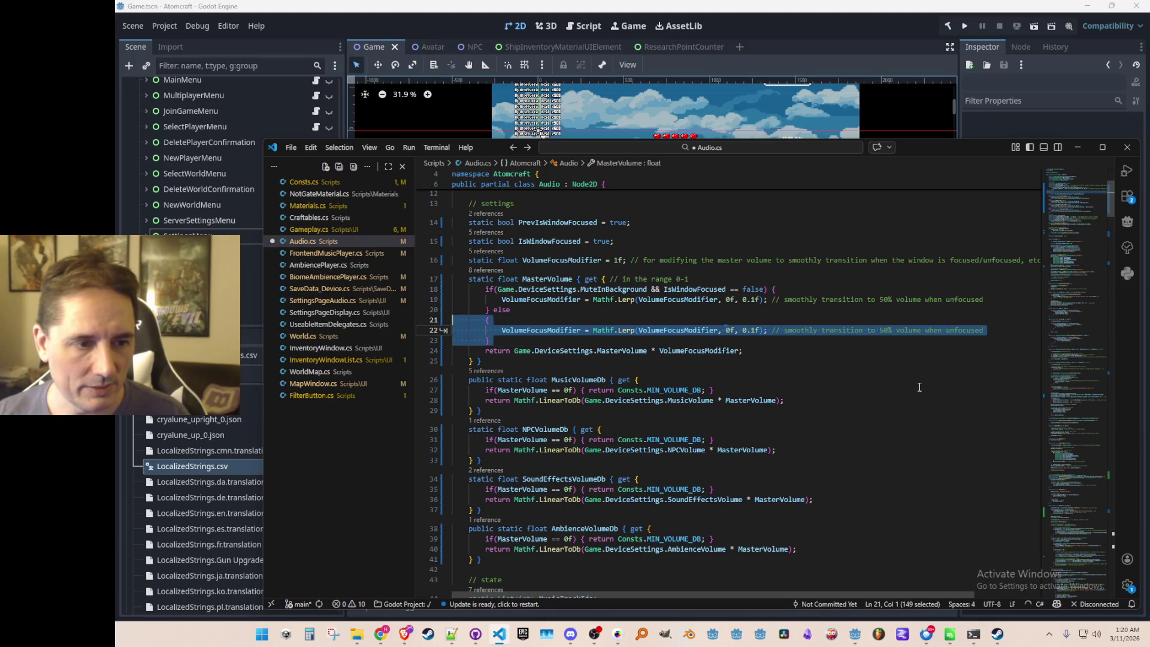
pyautogui.press('Home')
pyautogui.press('BackSpace')
pyautogui.press('BackSpace')
pyautogui.press('BackSpace')
pyautogui.press('Down')
pyautogui.hotkey('ctrl', 'Right')
pyautogui.hotkey('ctrl', 'Right')
pyautogui.hotkey('ctrl', 'Right')
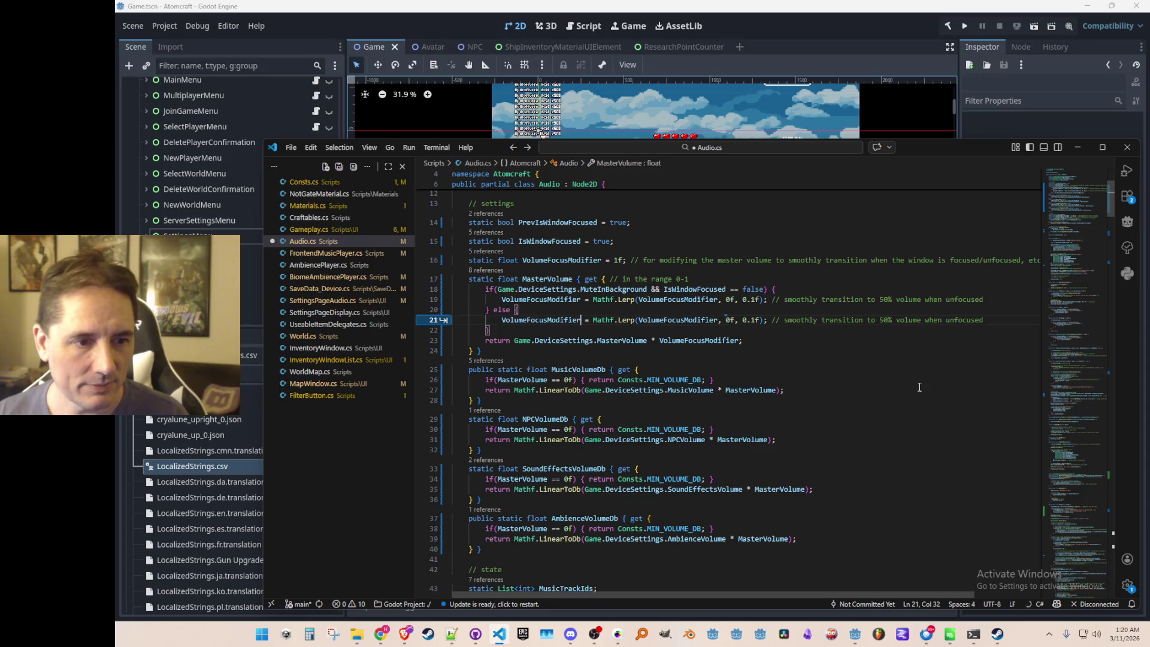
pyautogui.hotkey('ctrl', 'z')
pyautogui.hotkey('ctrl', 'z')
pyautogui.hotkey('ctrl', 'z')
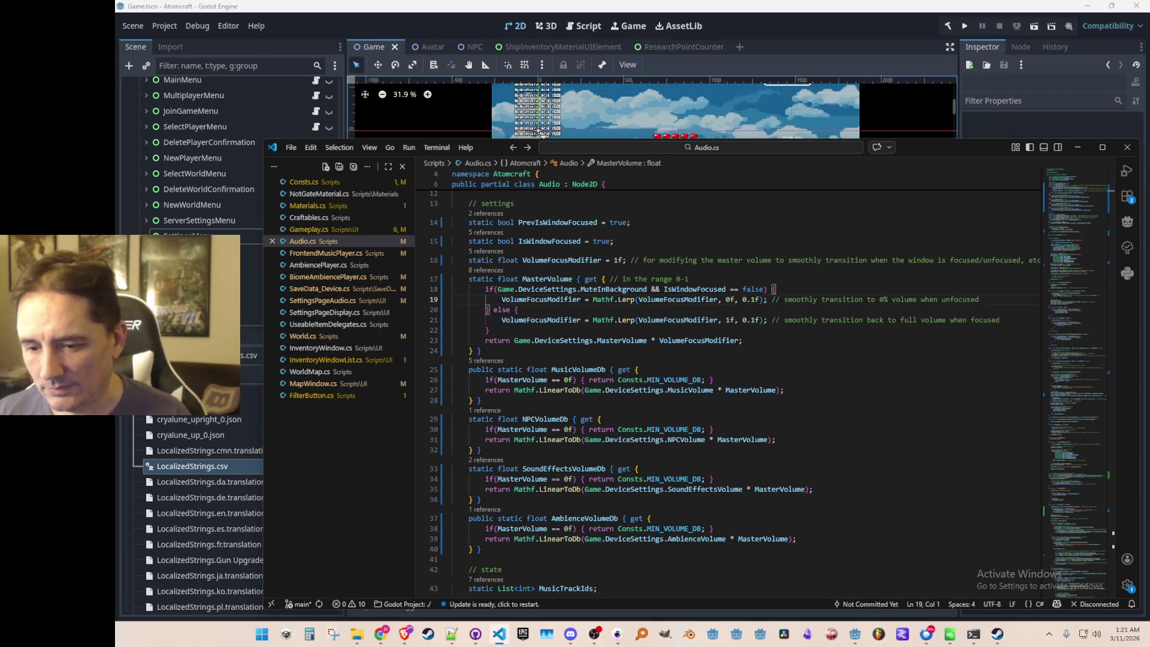
pyautogui.hotkey('alt', 'Tab')
pyautogui.hotkey('alt', 'Tab')
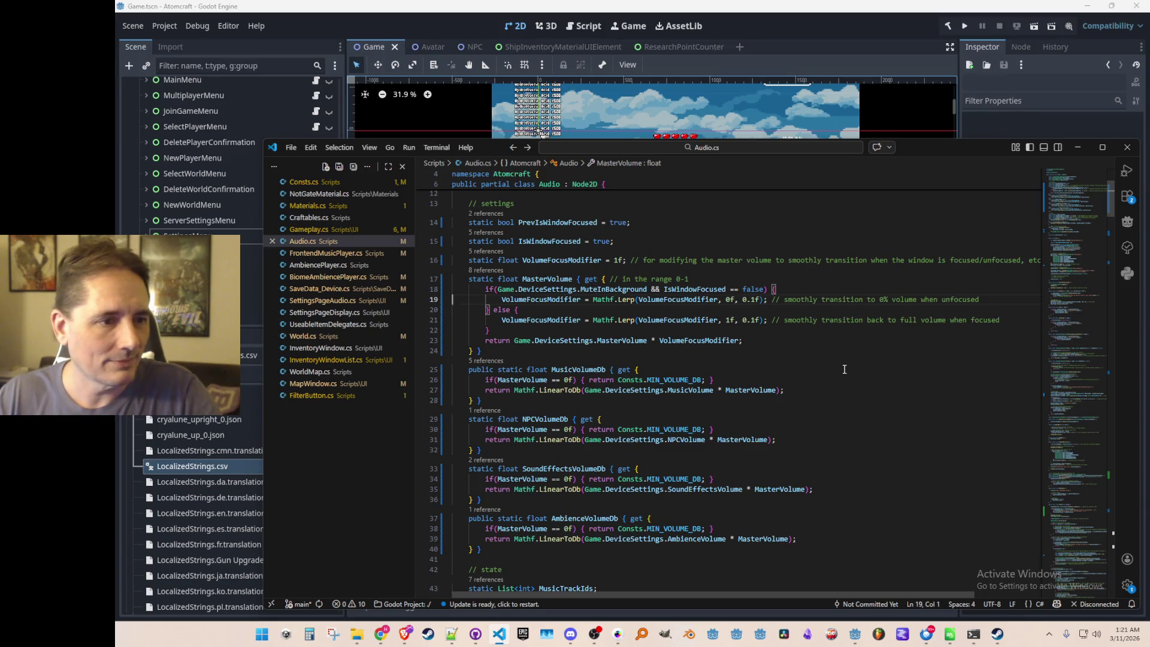
pyautogui.press('Down')
pyautogui.press('Up')
pyautogui.press('Right')
pyautogui.press('Right')
pyautogui.press('Right')
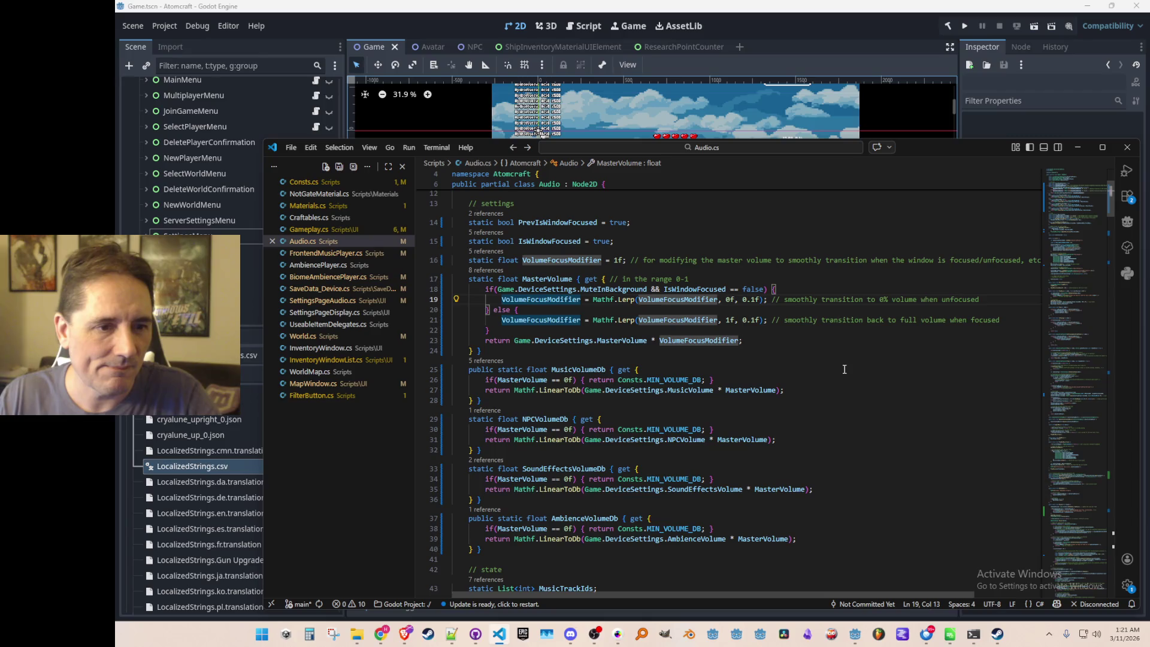
# Start a new 'float lerpTarget =' line at the top of the MasterVolume getter.
pyautogui.press('Up')
pyautogui.press('Up')
pyautogui.press('End')
pyautogui.press('Return')
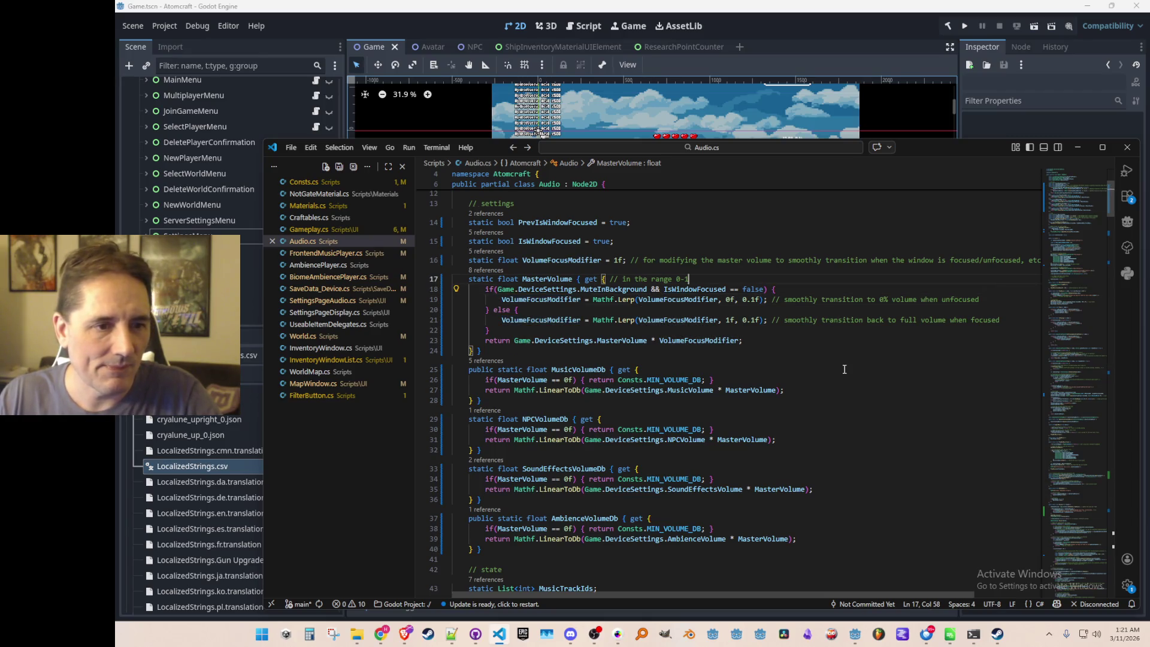
pyautogui.press('Tab')
pyautogui.write('float lerpTarget =')
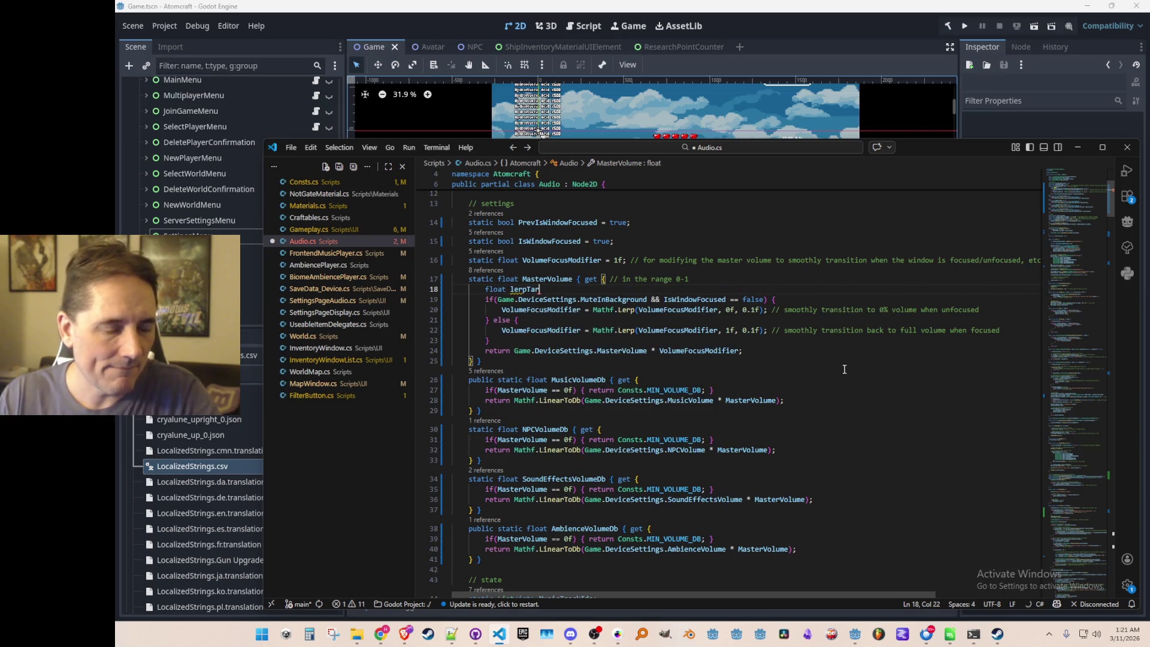
# Accept the inline AI rewrite using a 0f/1f lerpTarget with one Mathf.Lerp, and save Audio.cs.
pyautogui.press('Tab')
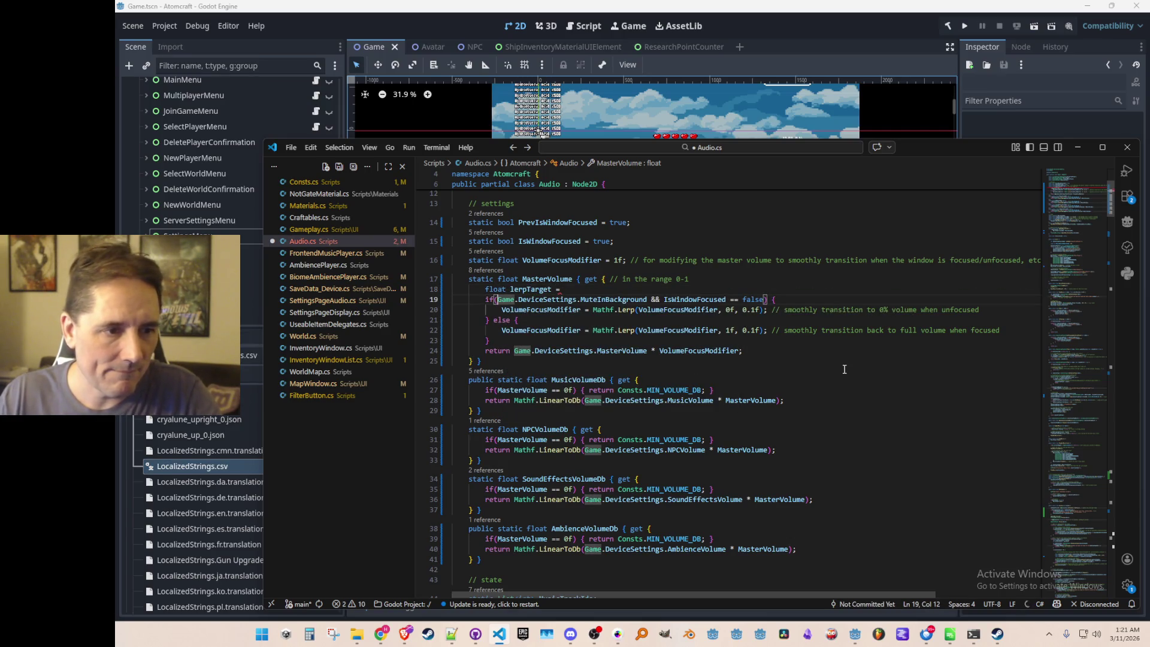
pyautogui.hotkey('shift', 'alt', 'Right')
pyautogui.hotkey('shift', 'alt', 'Right')
pyautogui.hotkey('shift', 'alt', 'Right')
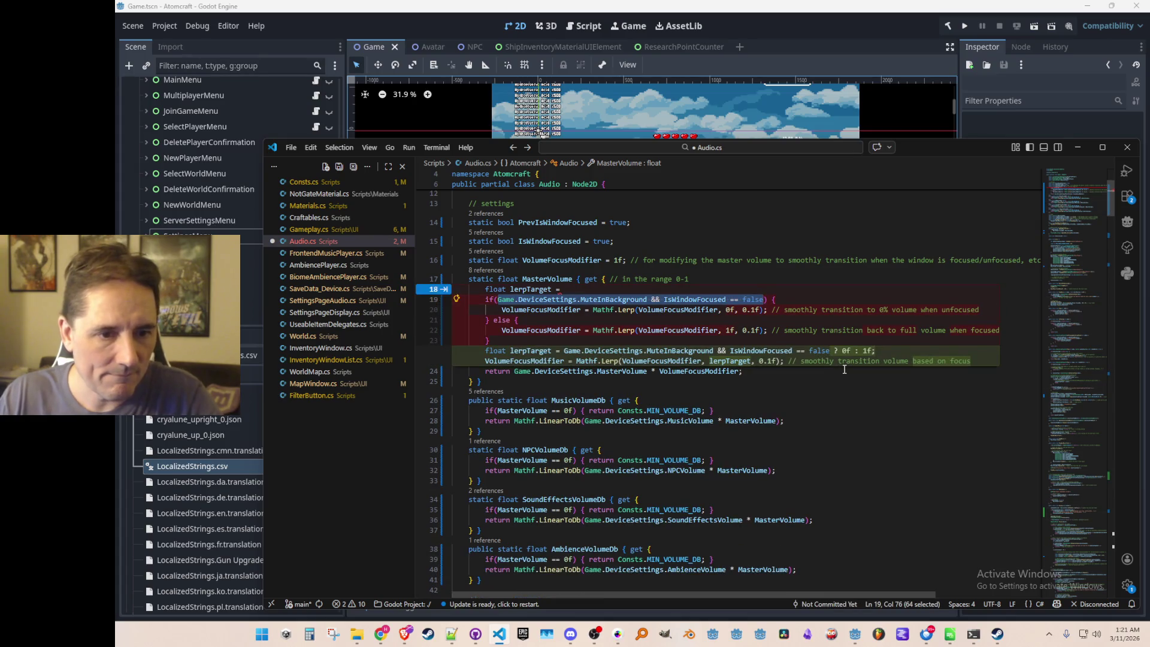
pyautogui.press('Tab')
pyautogui.hotkey('ctrl', 's')
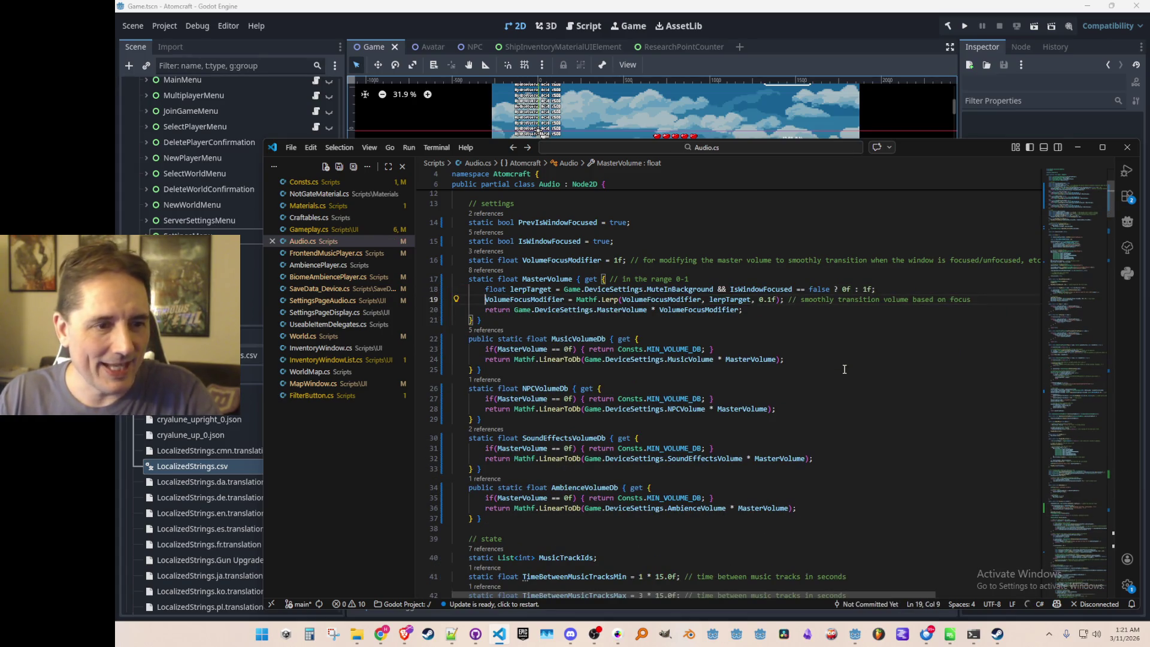
pyautogui.press('End')
pyautogui.press('Home')
pyautogui.press('End')
pyautogui.press('Home')
pyautogui.press('Home')
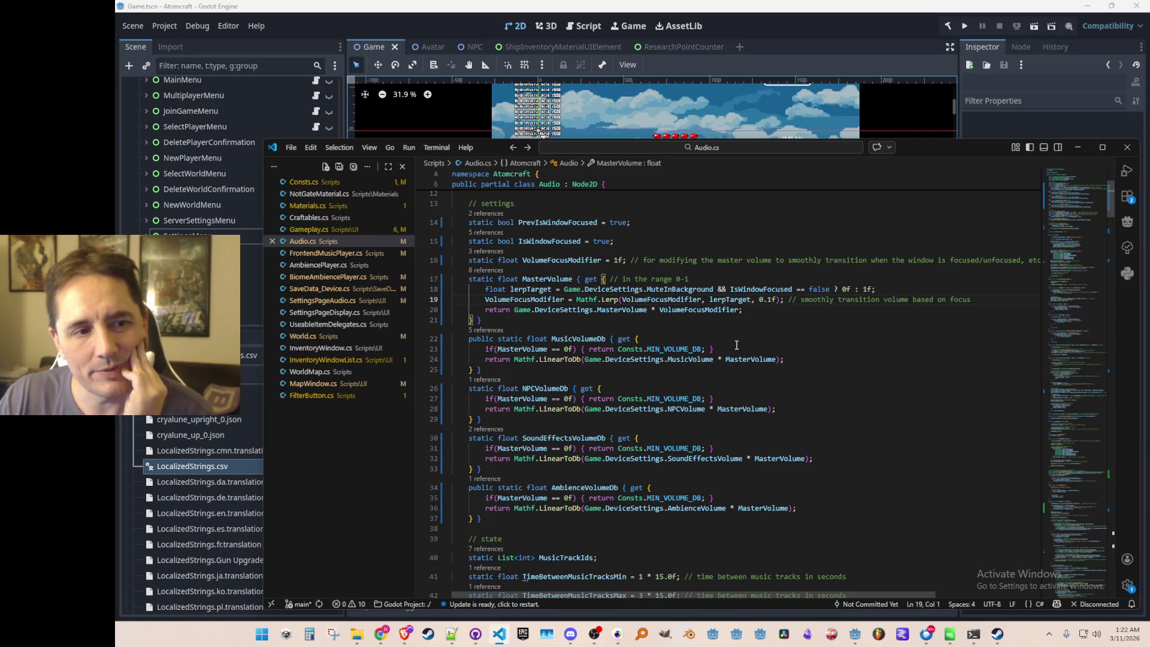
pyautogui.click(847, 87)
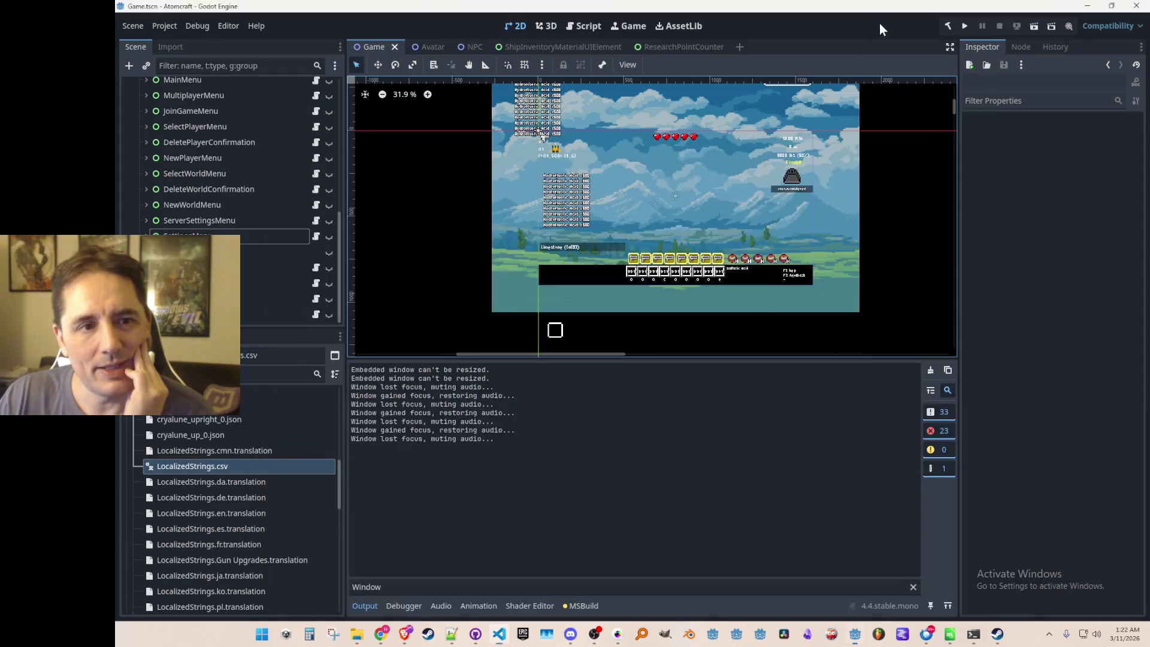
# Run Atomcraft from Godot to its main menu, stop it, and return to line 19 of Audio.cs.
pyautogui.click(964, 26)
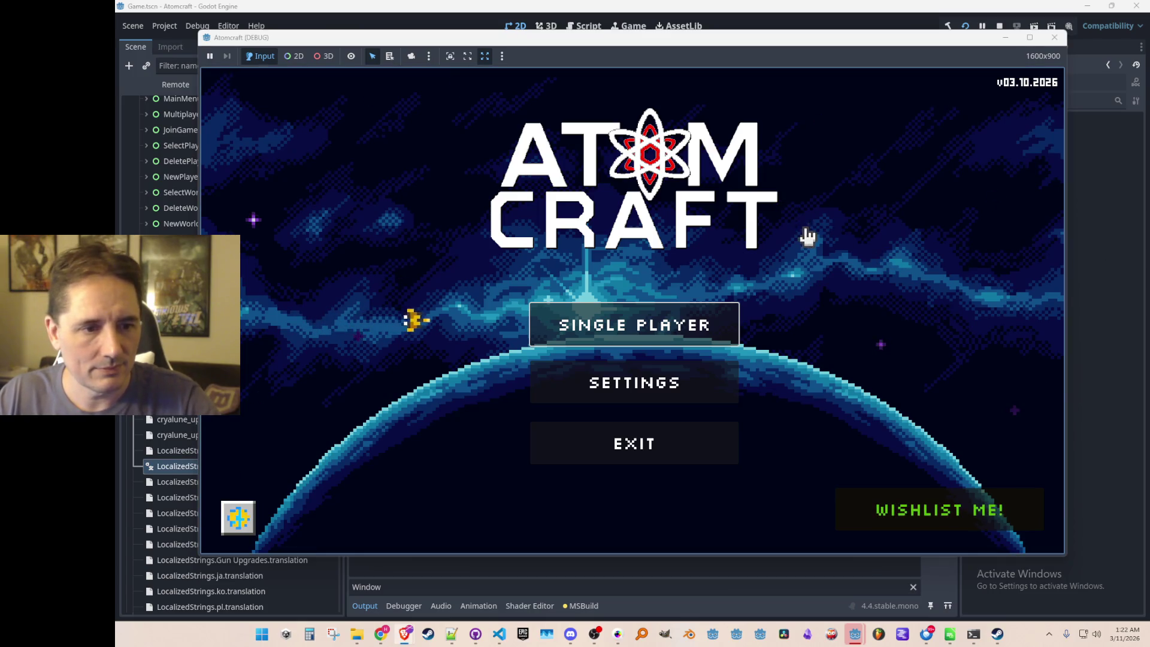
pyautogui.click(1054, 37)
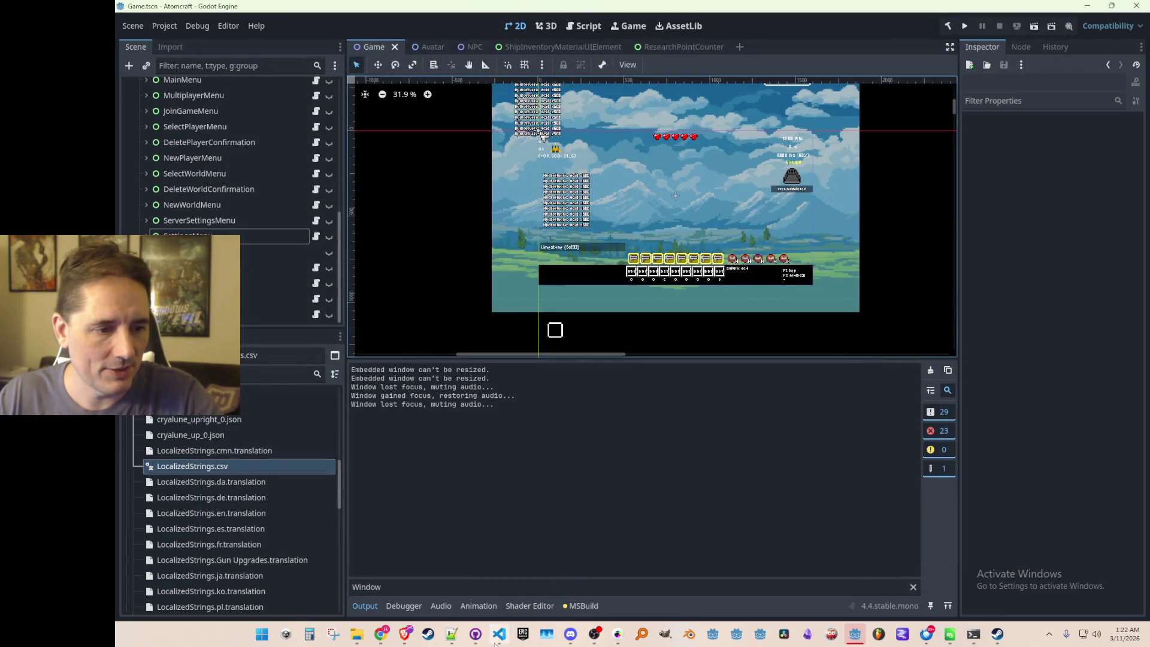
pyautogui.click(503, 636)
pyautogui.click(775, 300)
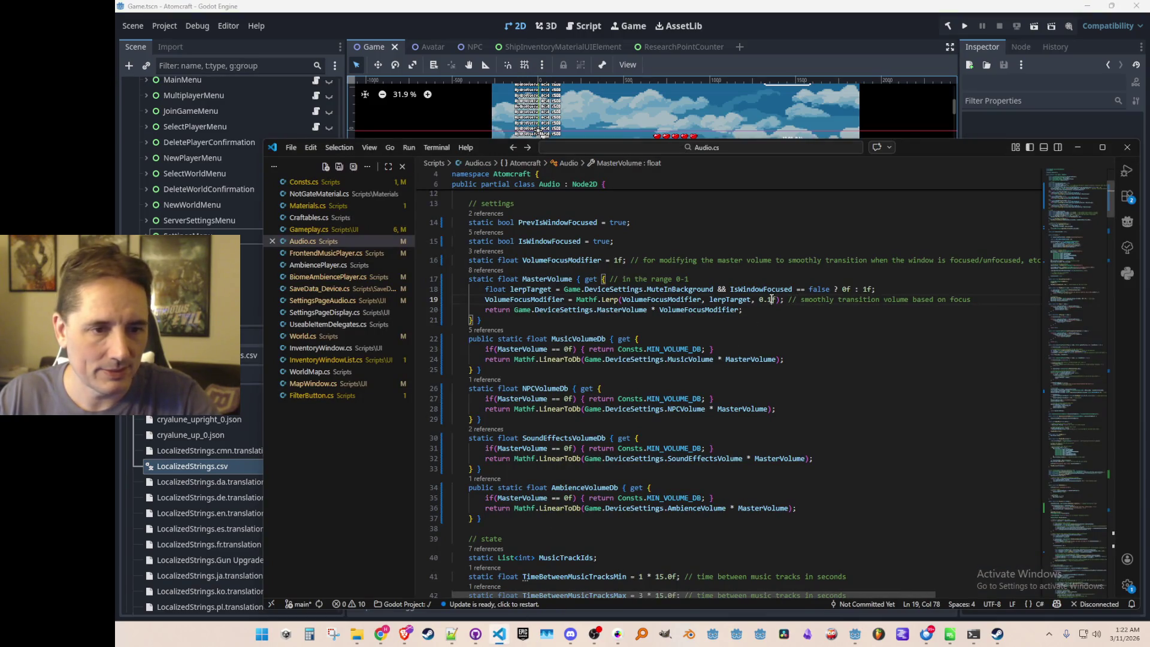
# Change the lerp factor to 0.01f, then test-run Atomcraft in Godot and stop it.
pyautogui.write('0')
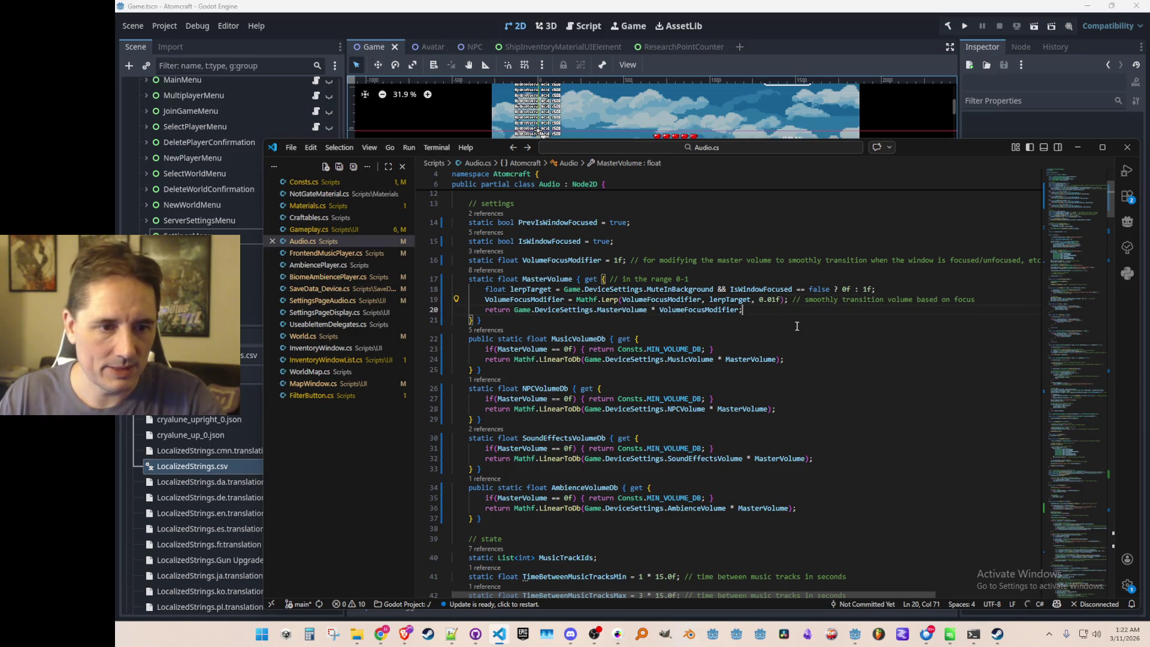
pyautogui.click(965, 27)
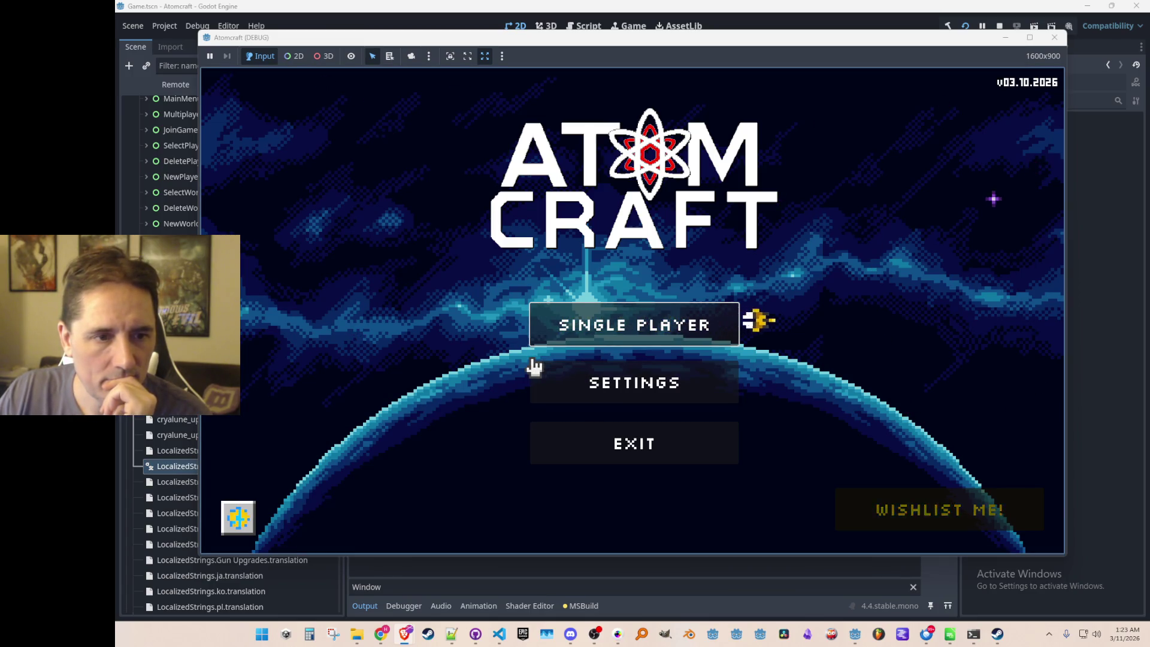
pyautogui.click(998, 26)
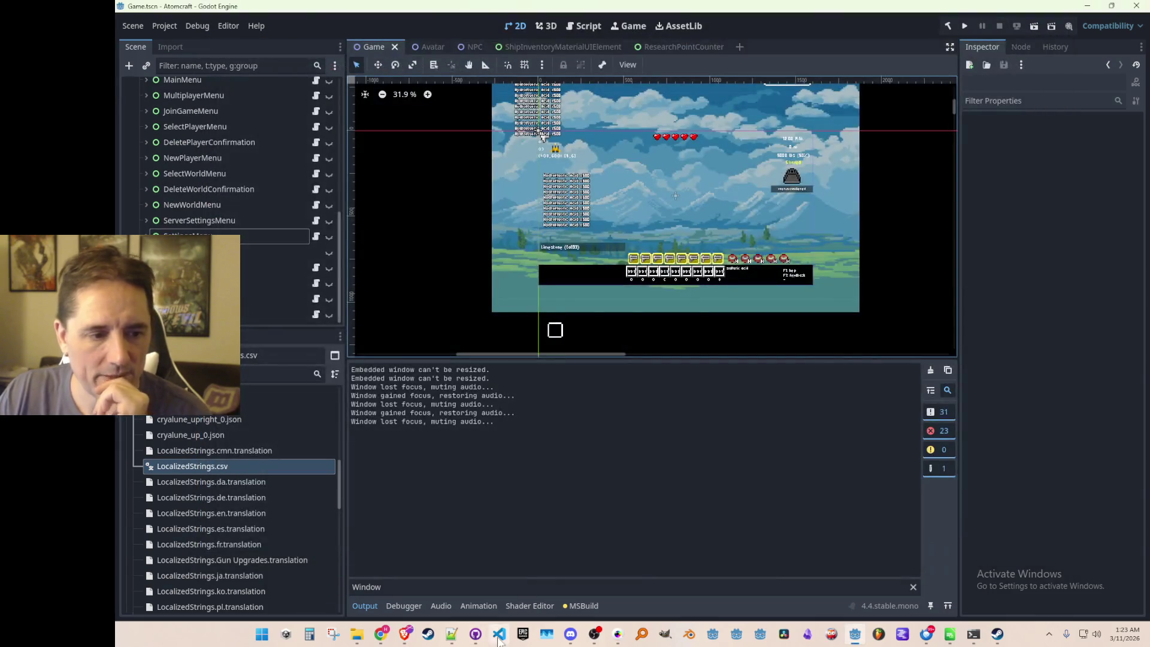
# Change the line 19 lerp factor from 0.01f to 0.025f and save Audio.cs.
pyautogui.click(499, 634)
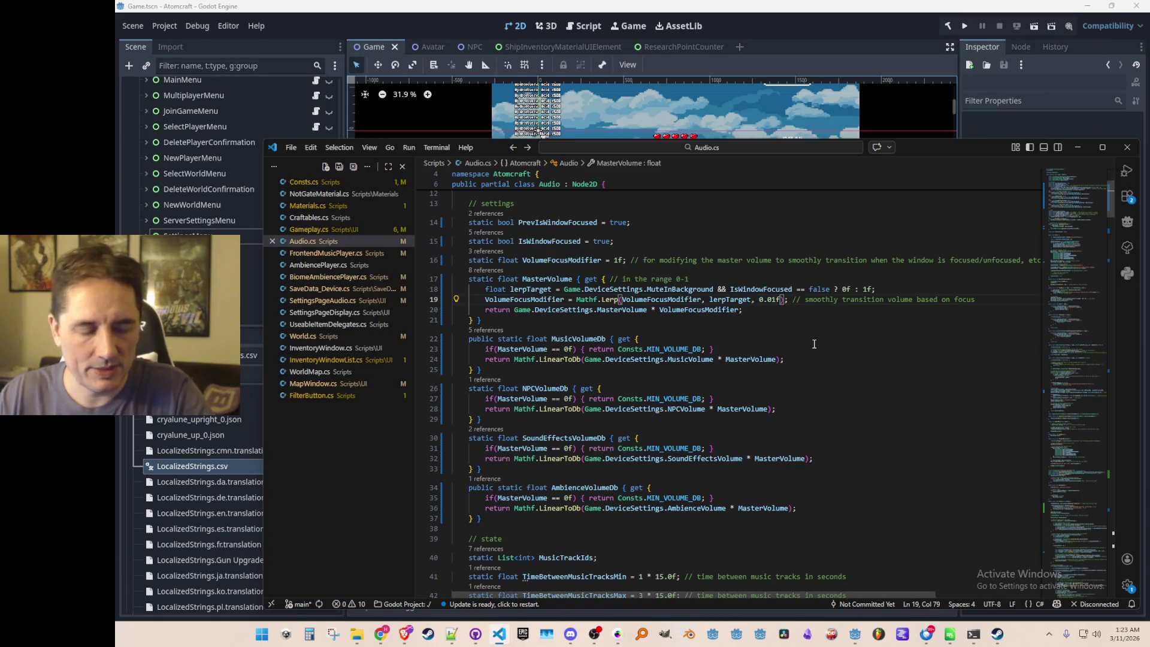
pyautogui.hotkey('alt', 'Tab')
pyautogui.hotkey('alt', 'Tab')
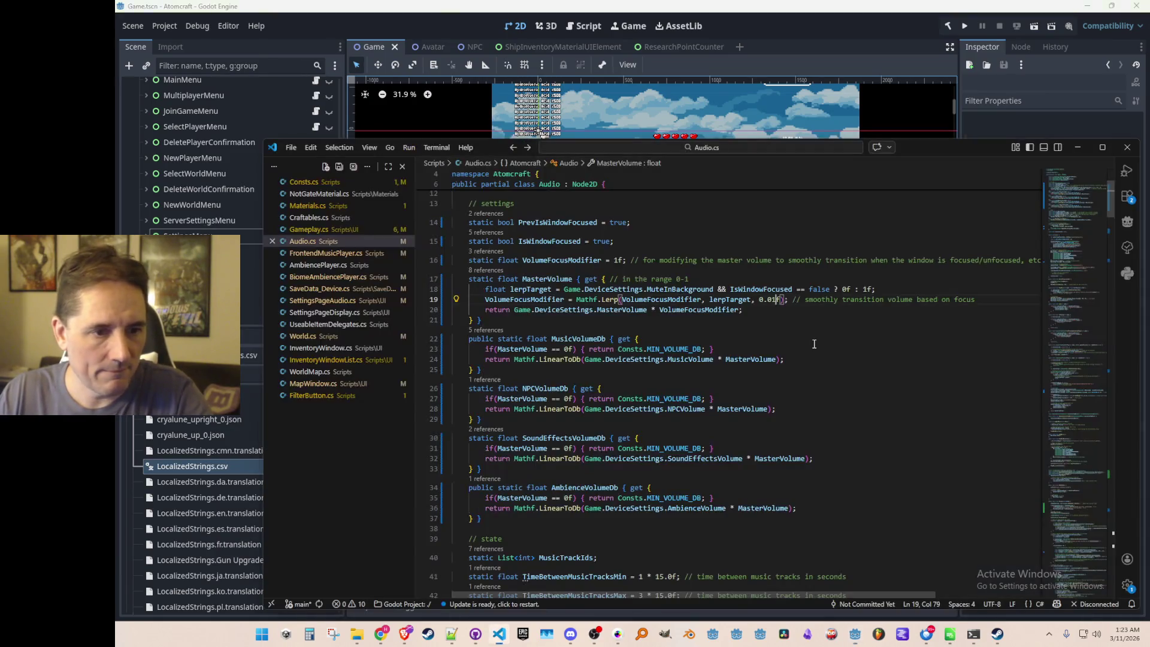
pyautogui.press('Right')
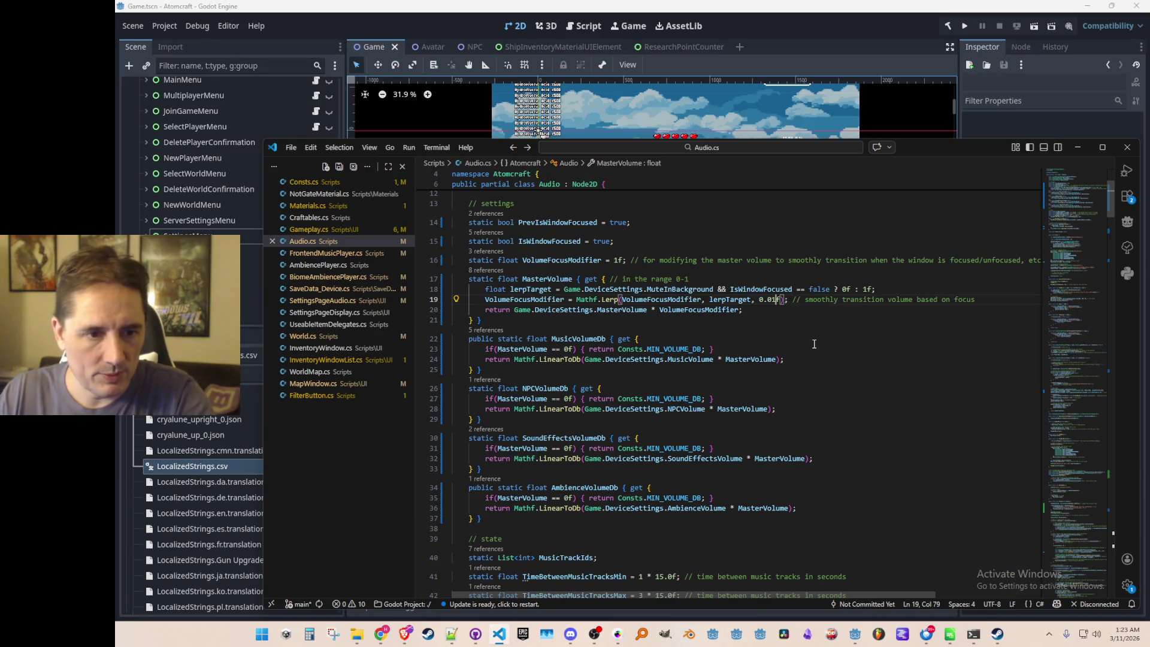
pyautogui.press('BackSpace')
pyautogui.write('25')
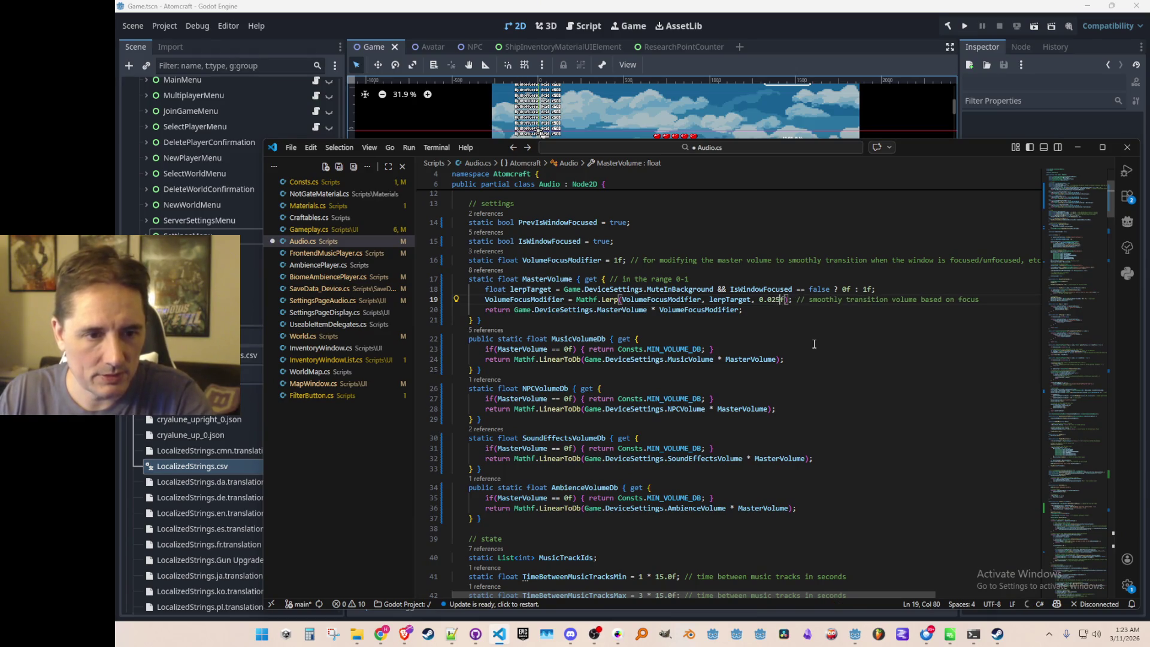
pyautogui.press('Home')
pyautogui.hotkey('ctrl', 's')
pyautogui.press('Home')
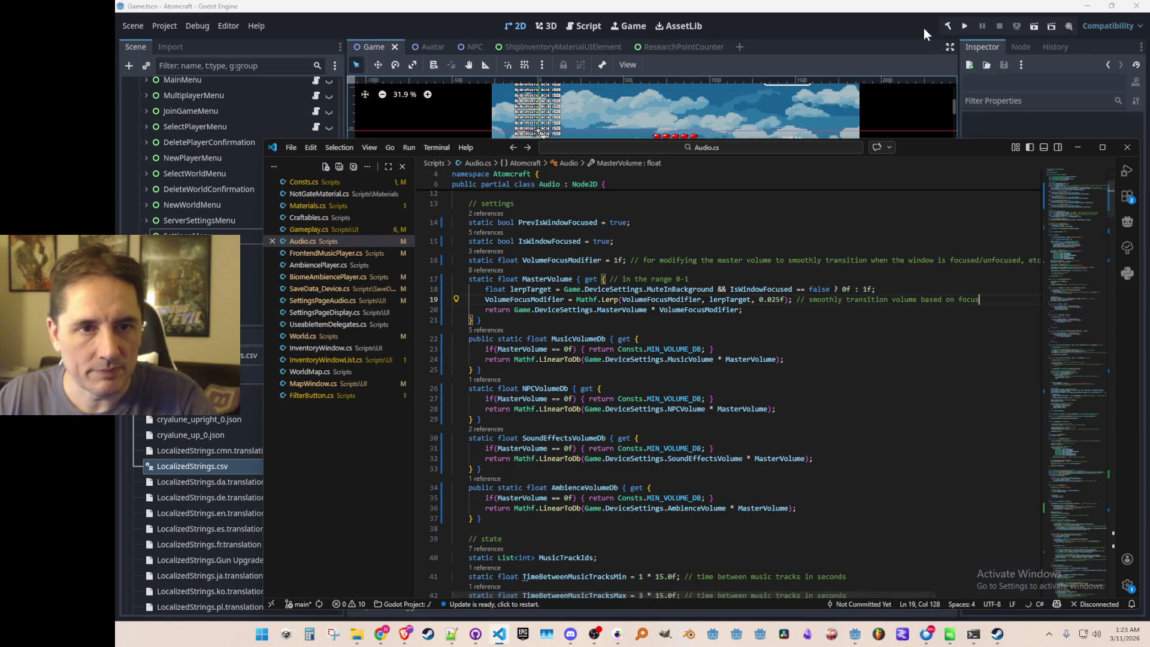
pyautogui.click(960, 24)
pyautogui.click(961, 25)
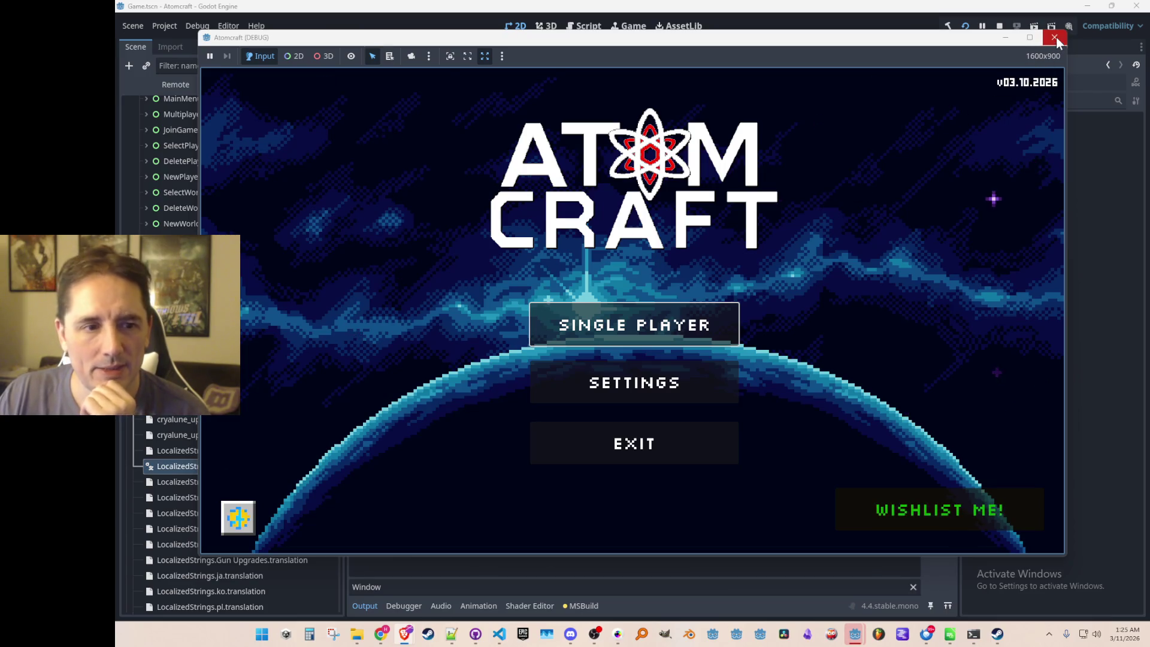
pyautogui.click(708, 325)
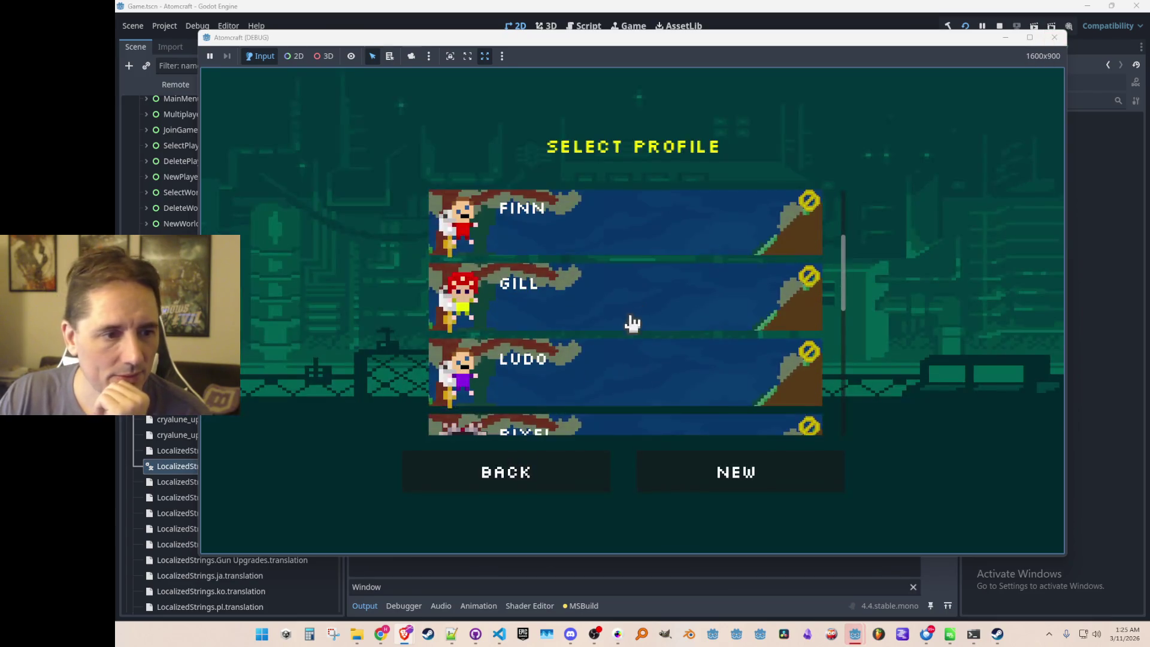
# Load the Enchanted Vista world with the chosen profile and fly the character around.
pyautogui.click(604, 391)
pyautogui.click(605, 326)
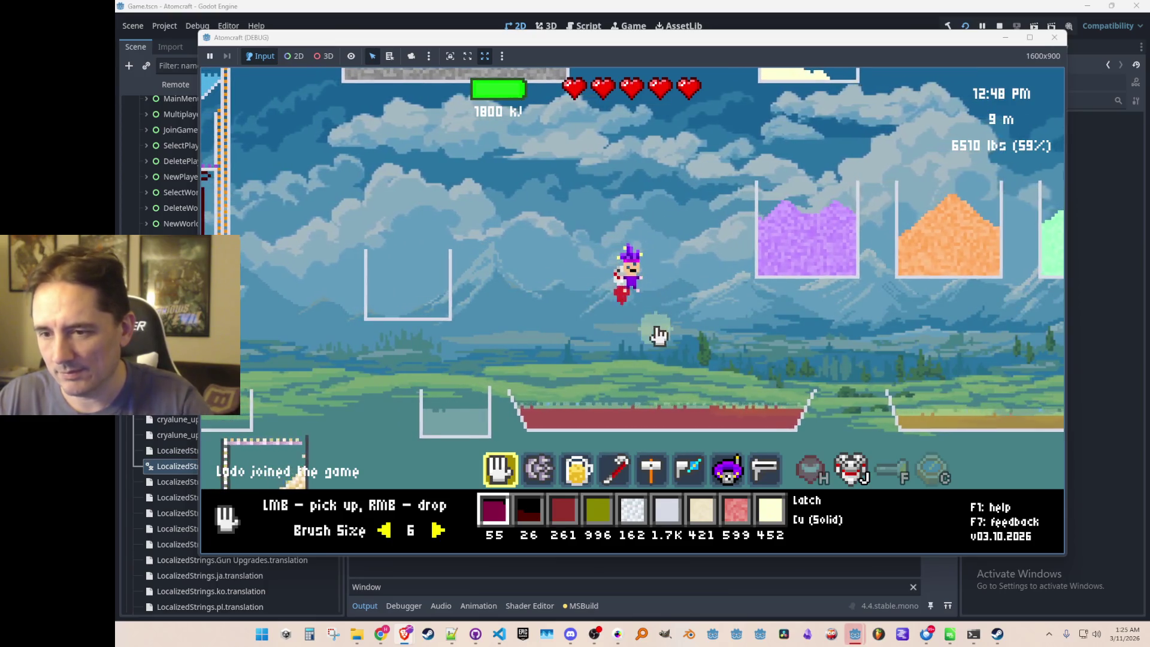
pyautogui.press('d')
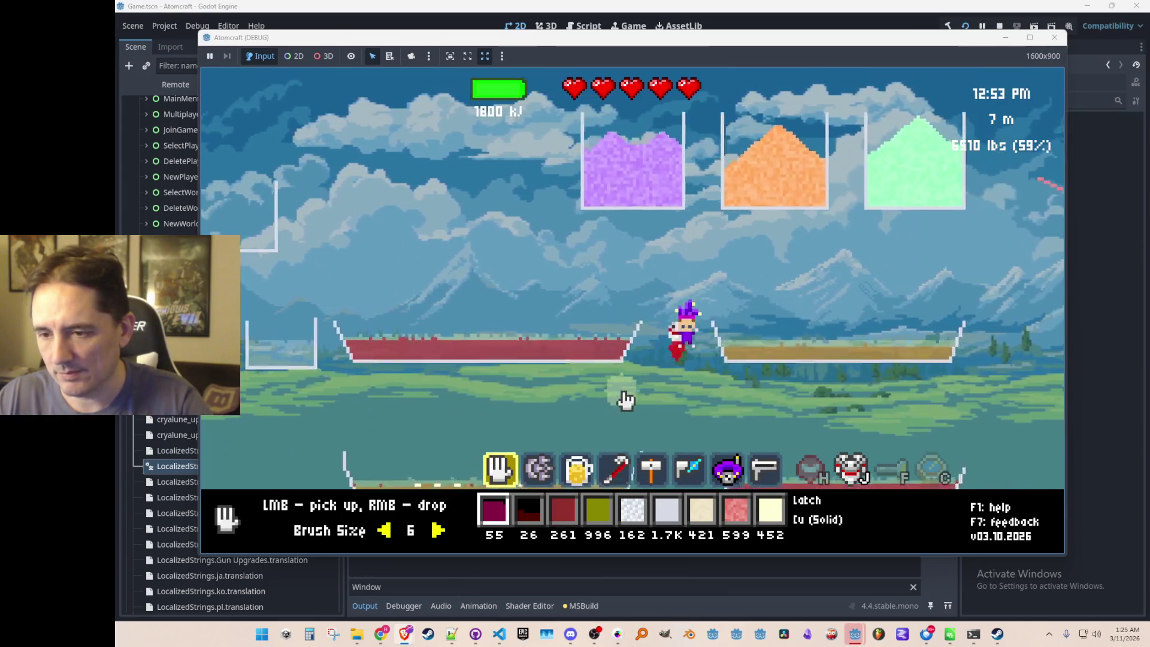
pyautogui.press('a')
pyautogui.press('w')
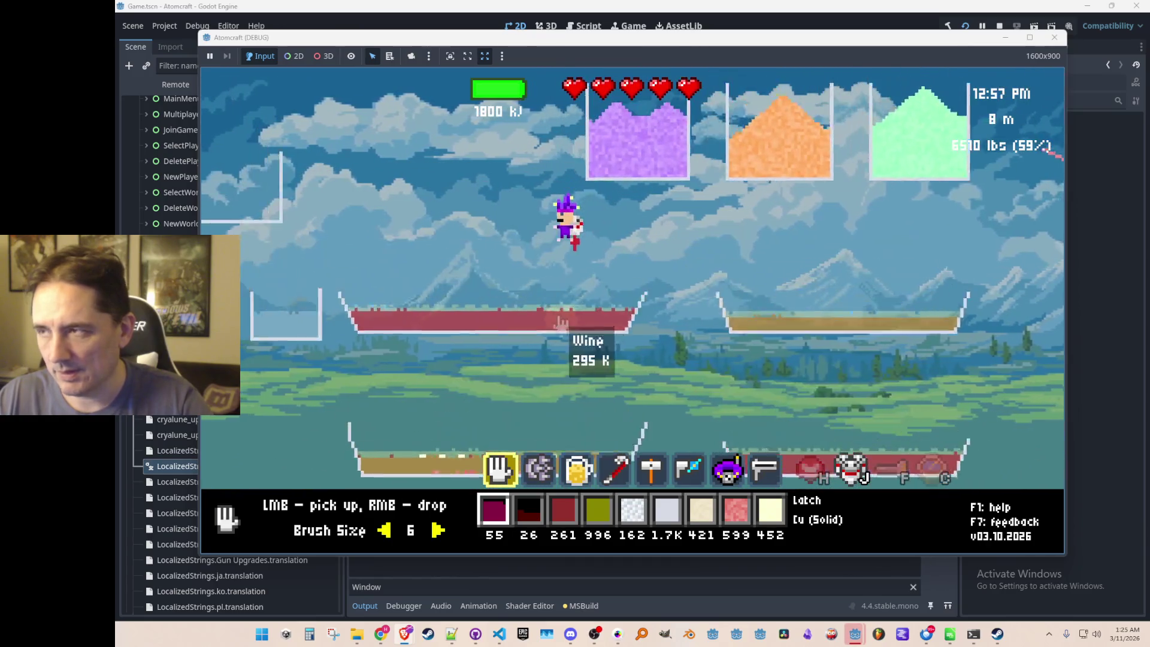
pyautogui.press('a')
pyautogui.press('w')
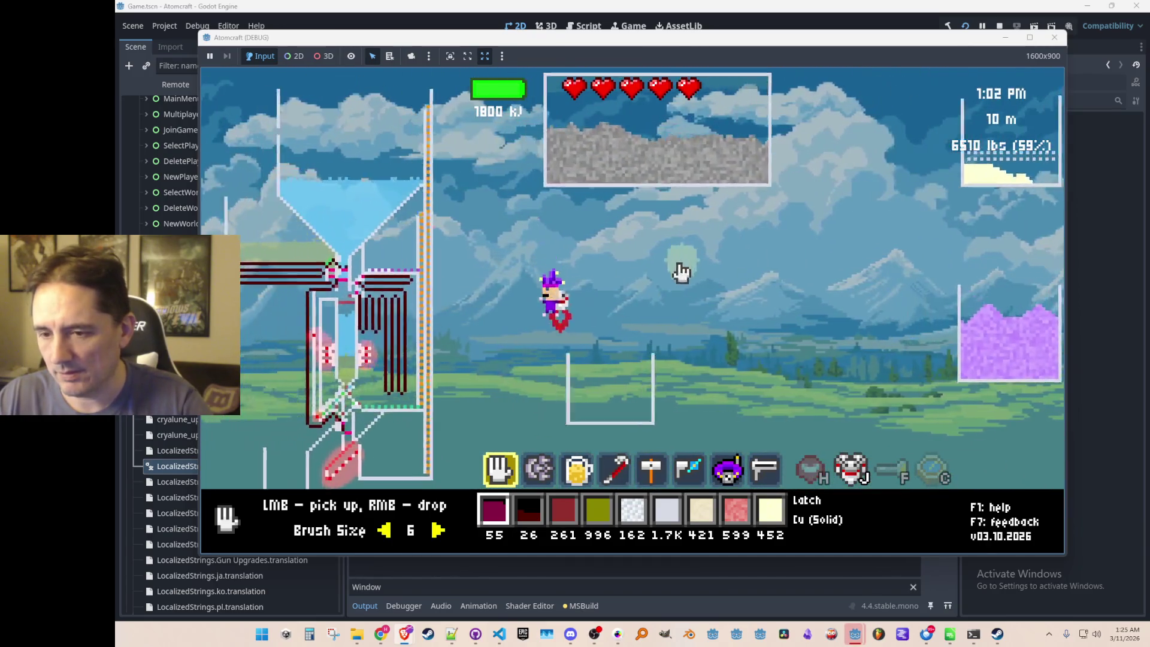
pyautogui.press('a')
pyautogui.press('d')
pyautogui.press('w')
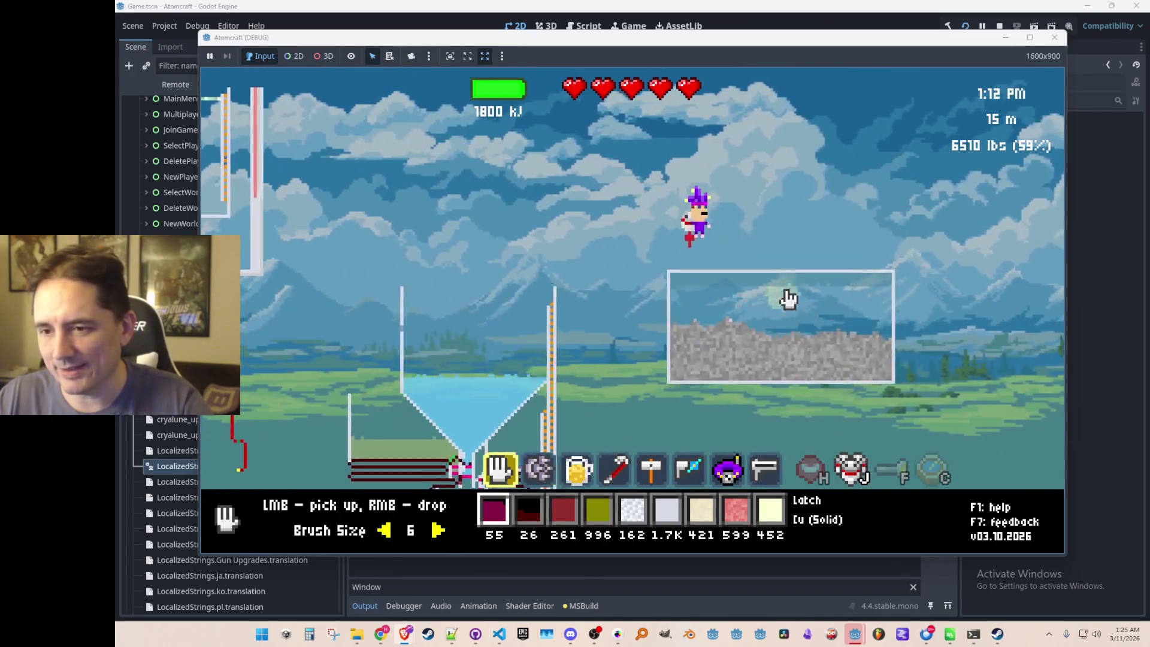
pyautogui.press('d')
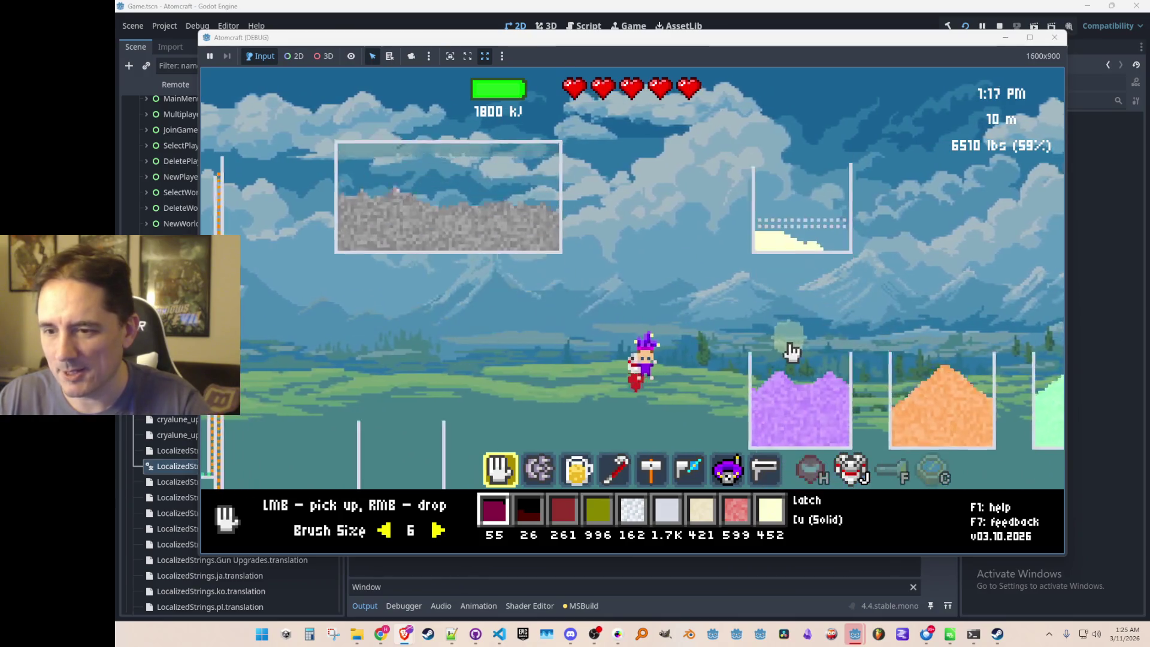
pyautogui.press('a')
pyautogui.press('w')
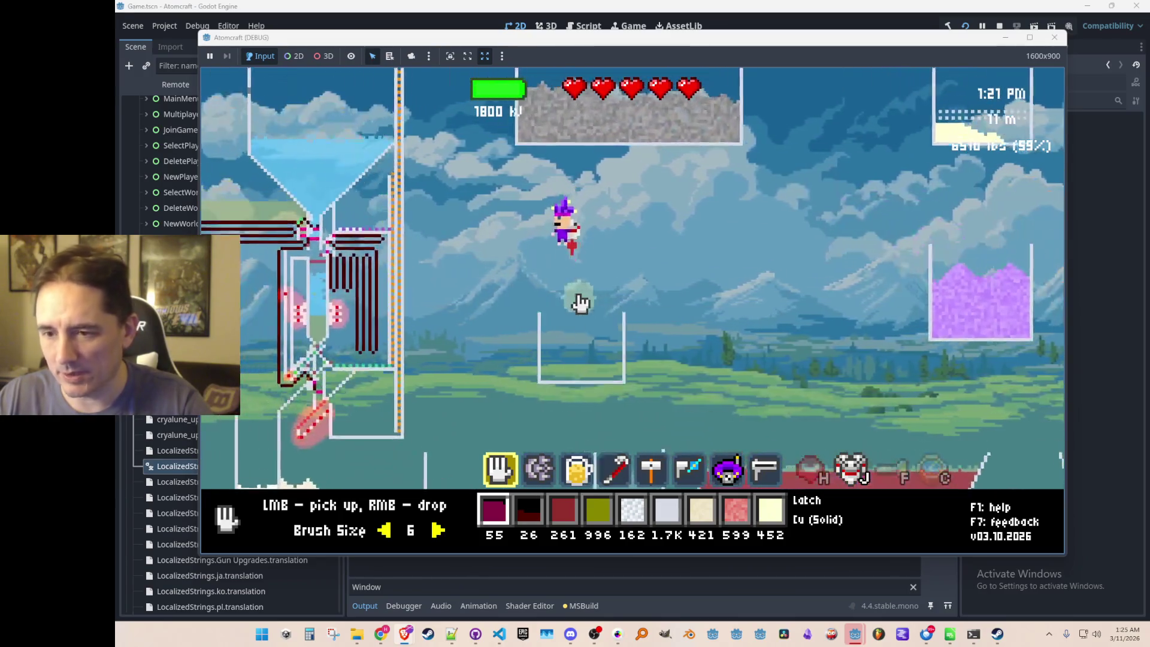
pyautogui.press('d')
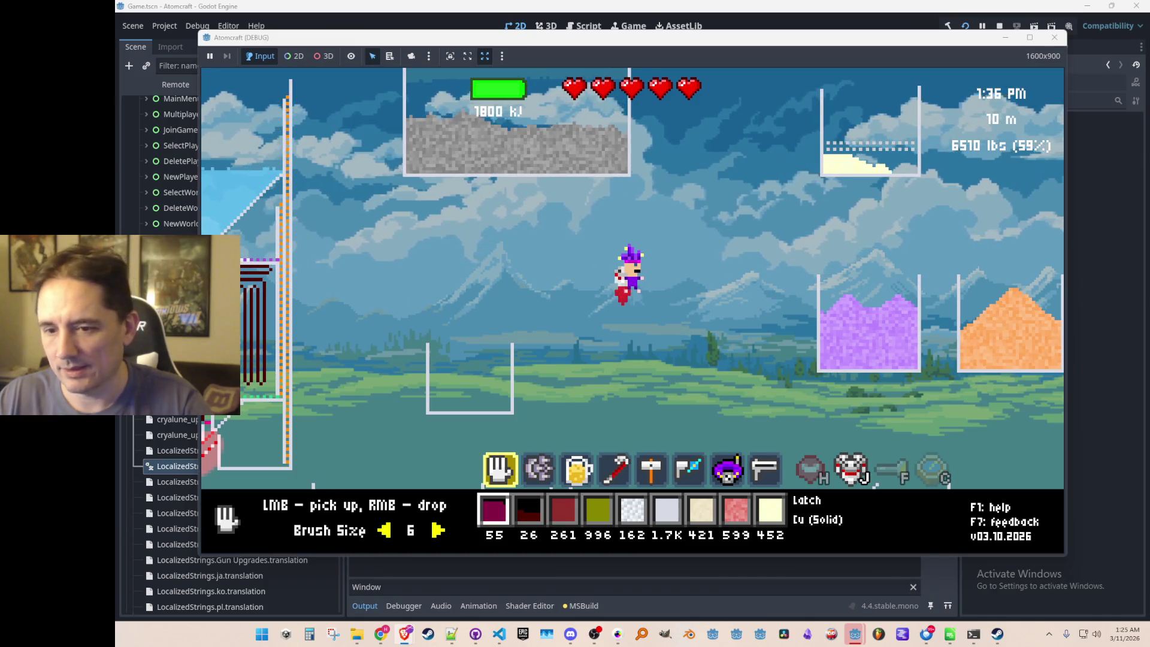
# Review the game's Audio settings, resume play, then quit the test run with F8.
pyautogui.press('Escape')
pyautogui.click(573, 400)
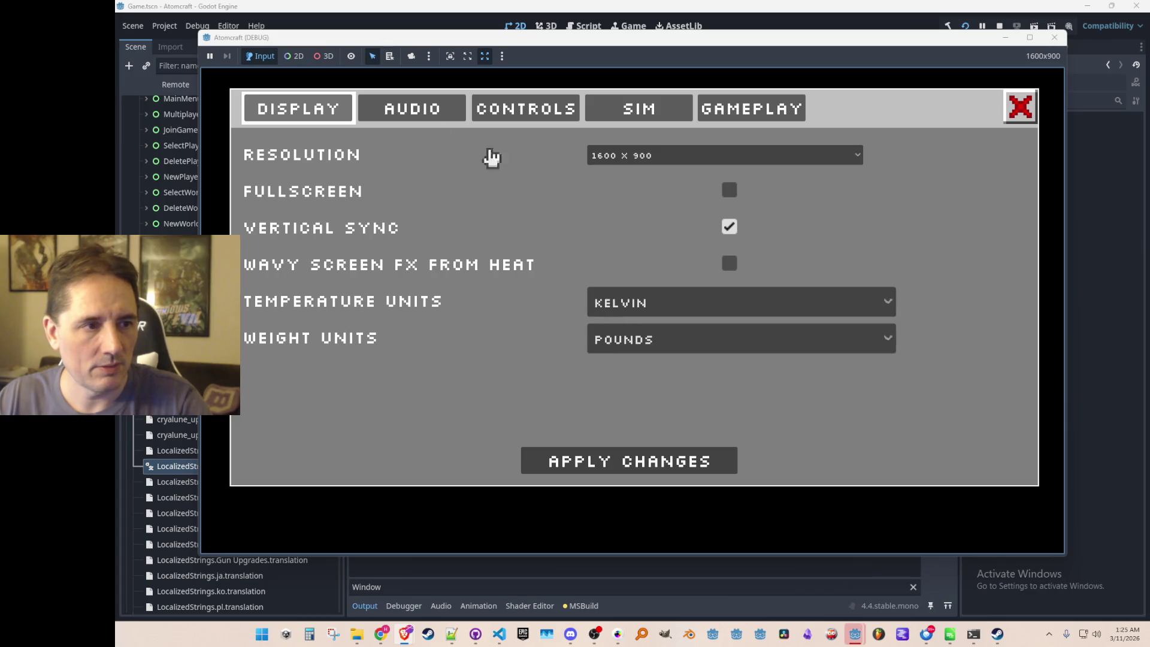
pyautogui.click(419, 108)
pyautogui.click(314, 109)
pyautogui.press('Escape')
pyautogui.press('Escape')
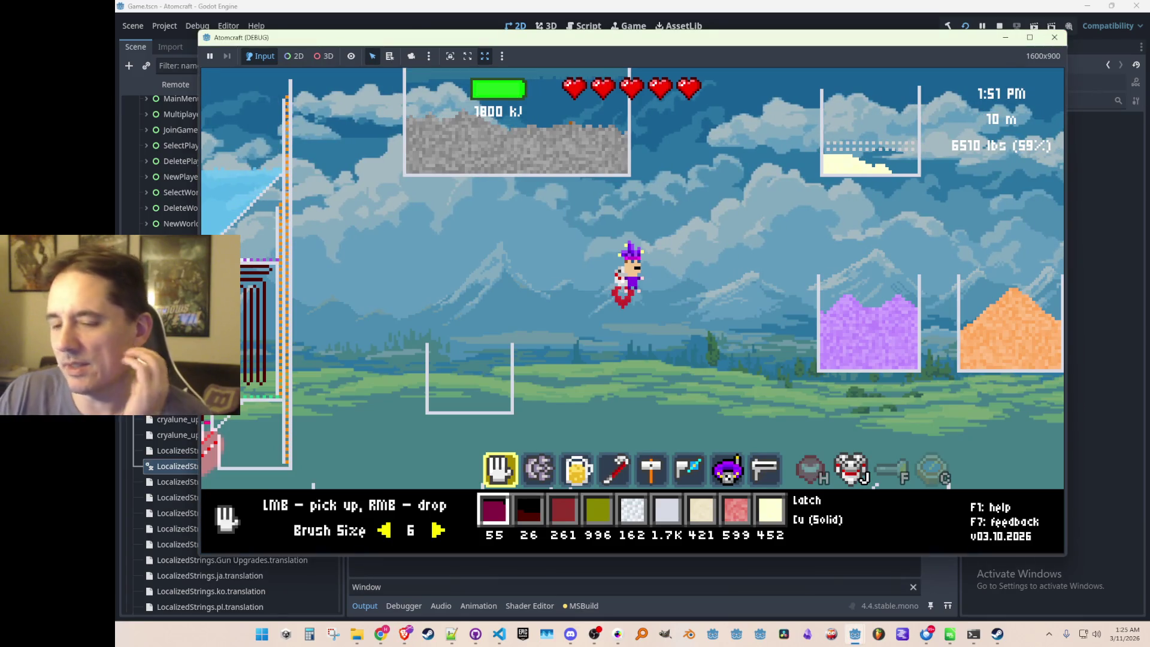
pyautogui.press('F8')
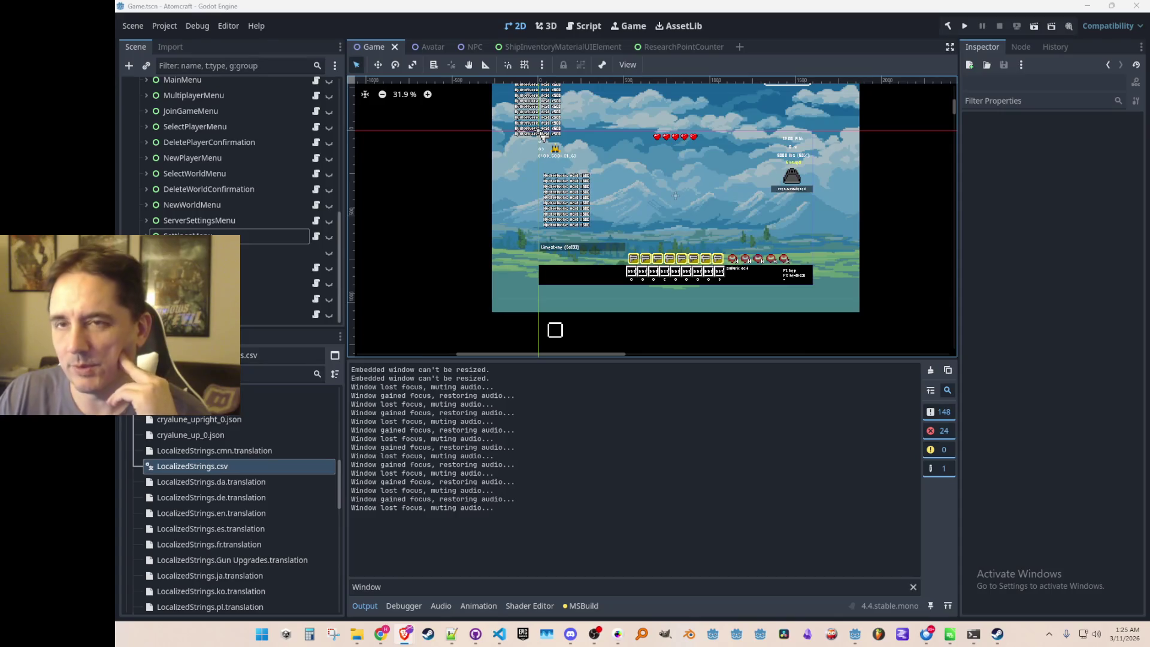
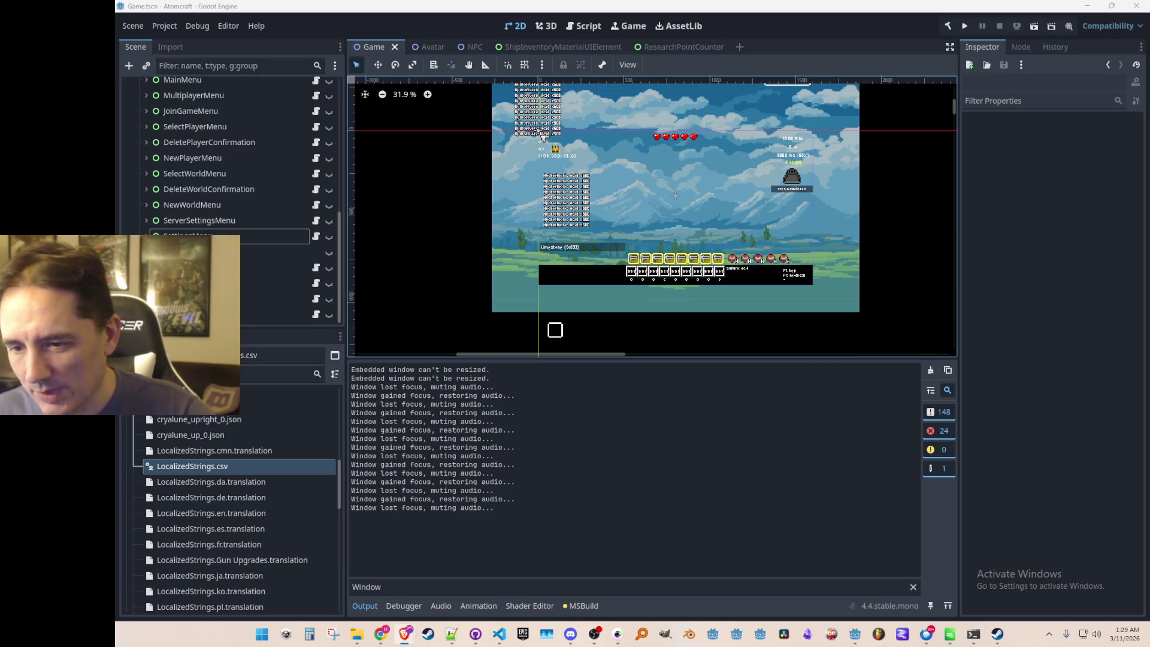
# Zoom the Game scene viewport out slightly and save Game.tscn.
pyautogui.scroll(2, 786, 198)
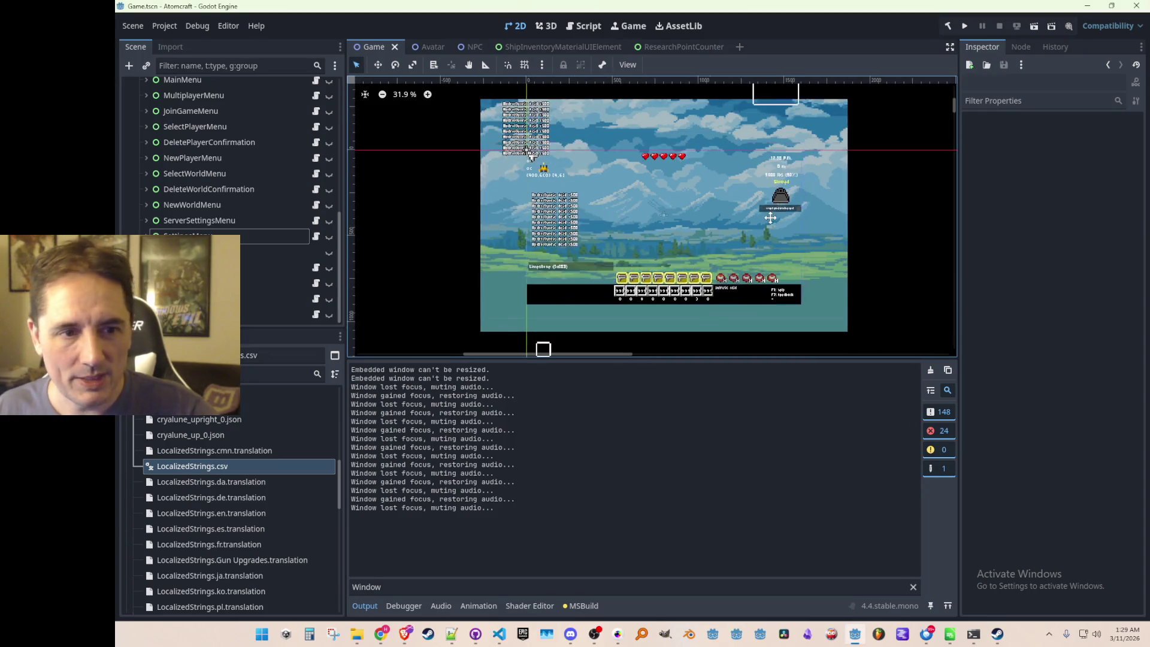
pyautogui.scroll(1, 810, 218)
pyautogui.scroll(-1, 806, 225)
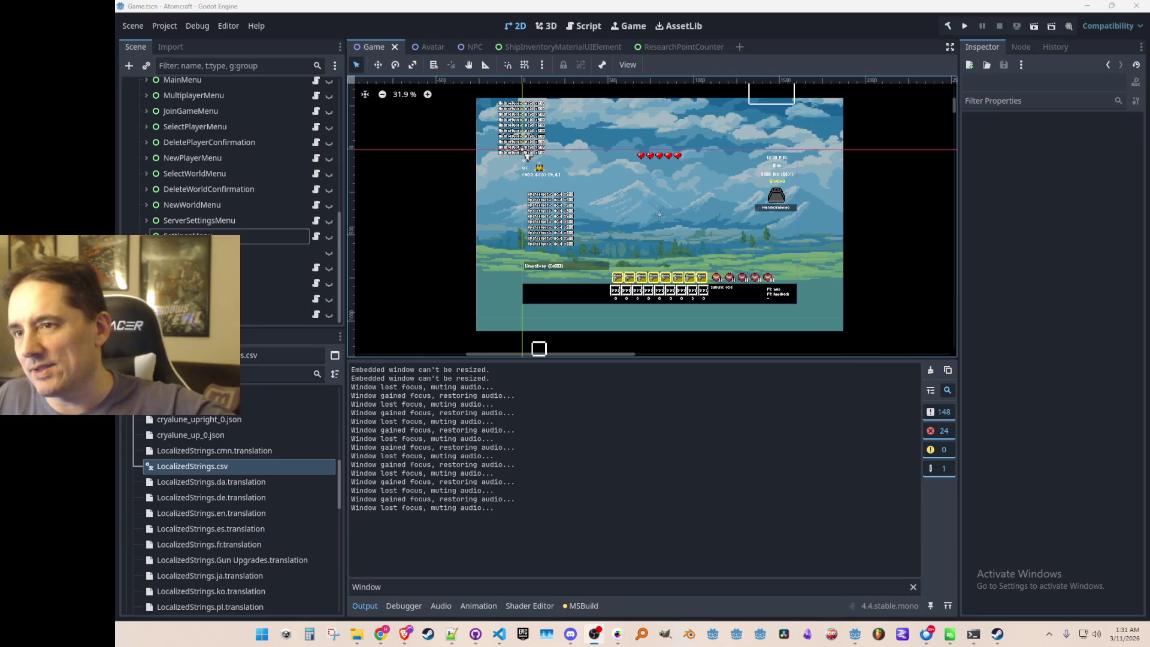
pyautogui.press('super+d')
pyautogui.press('super+d')
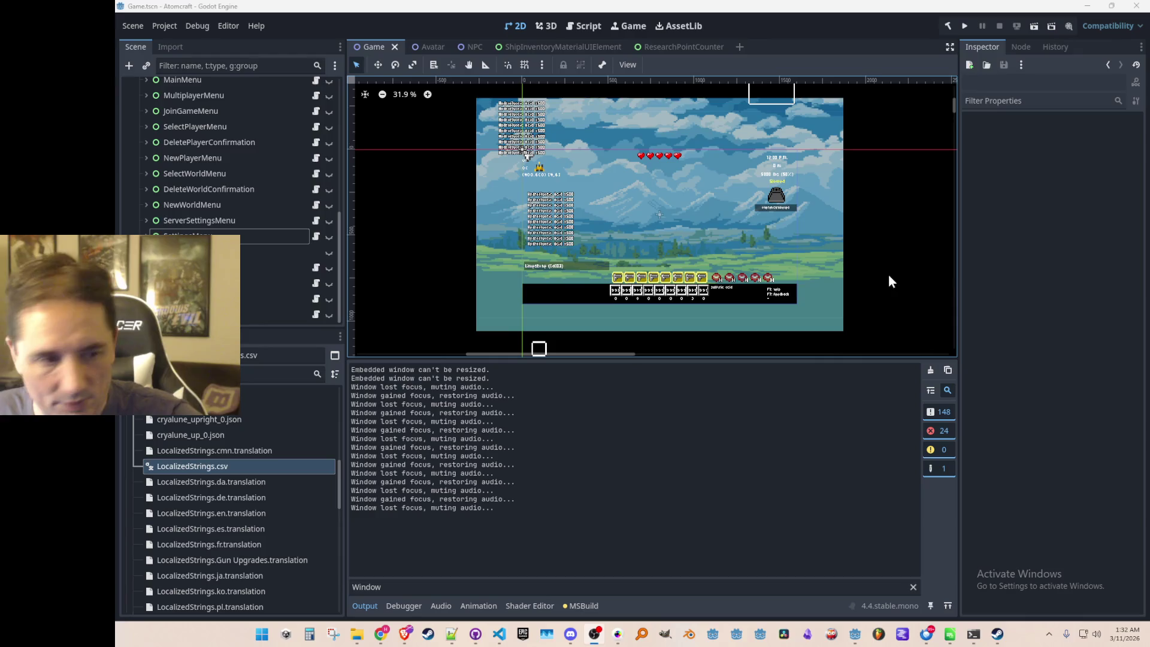
pyautogui.scroll(-1, 701, 239)
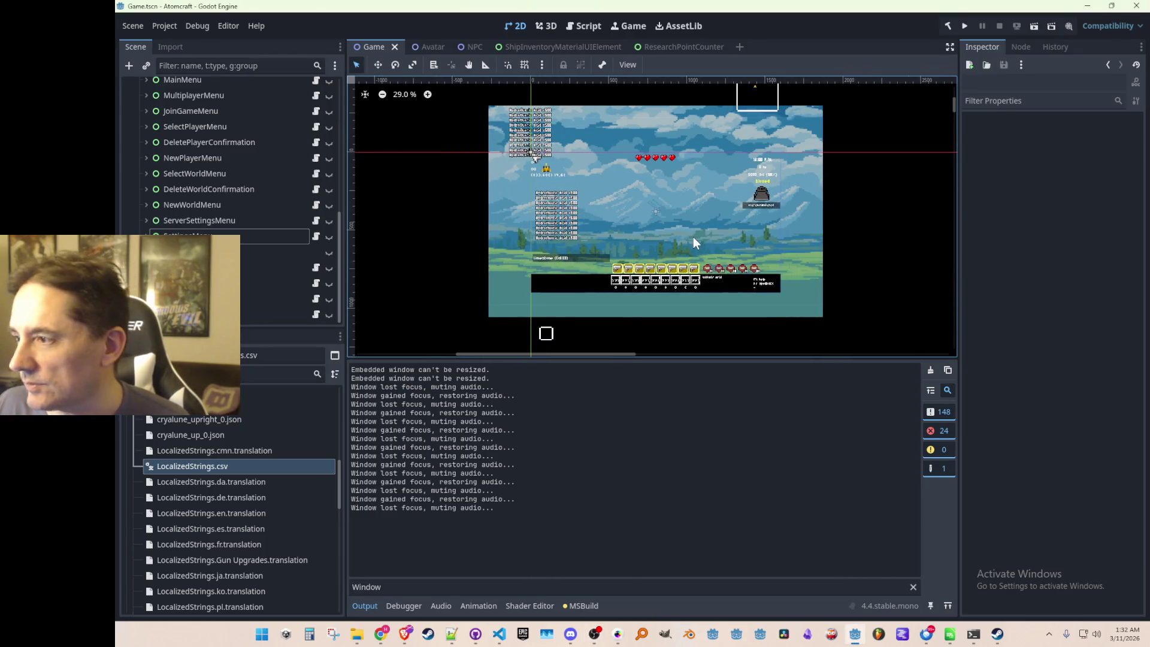
pyautogui.hotkey('ctrl', 's')
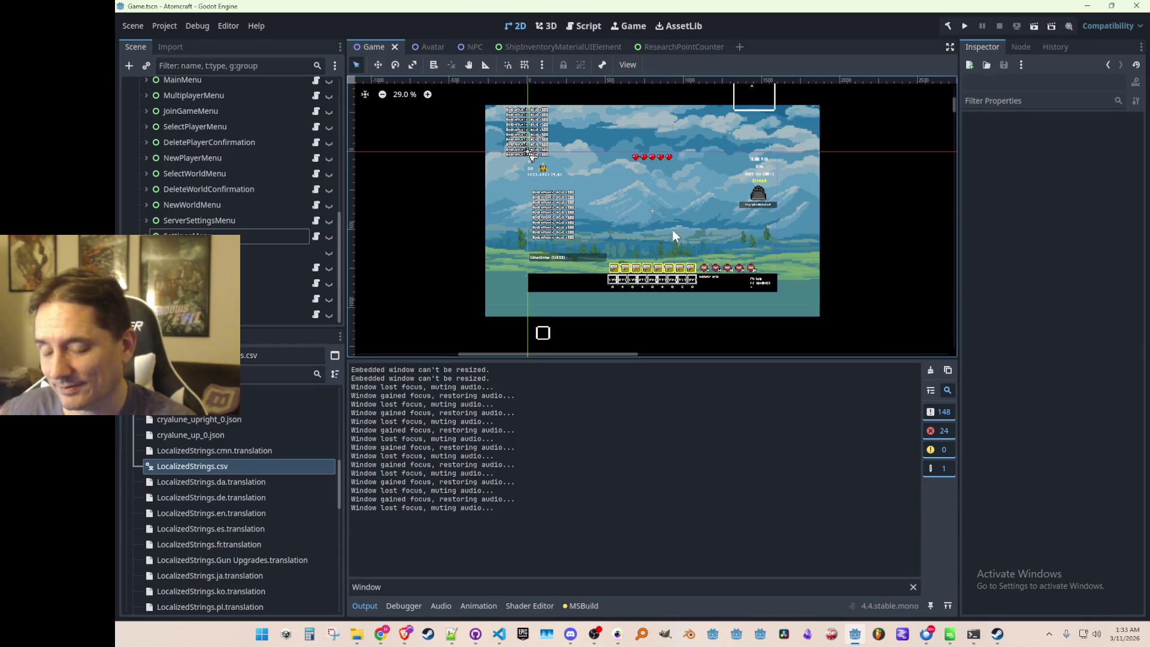
# Switch to GitHub Desktop and review the 14 changed files.
pyautogui.click(475, 634)
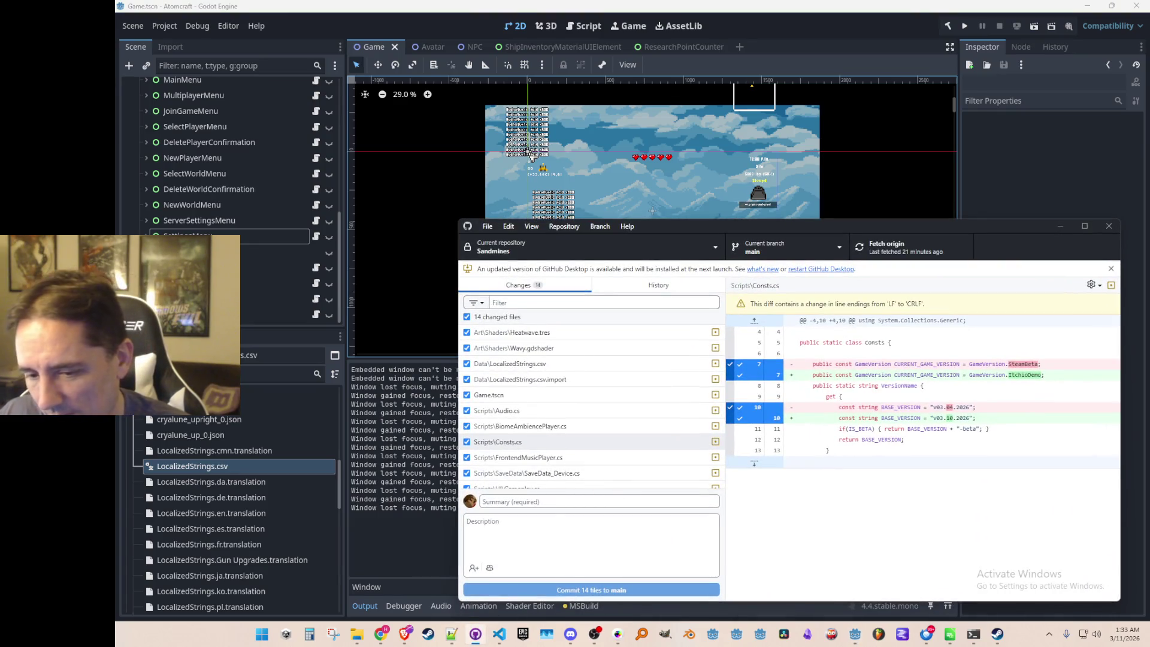
pyautogui.click(405, 633)
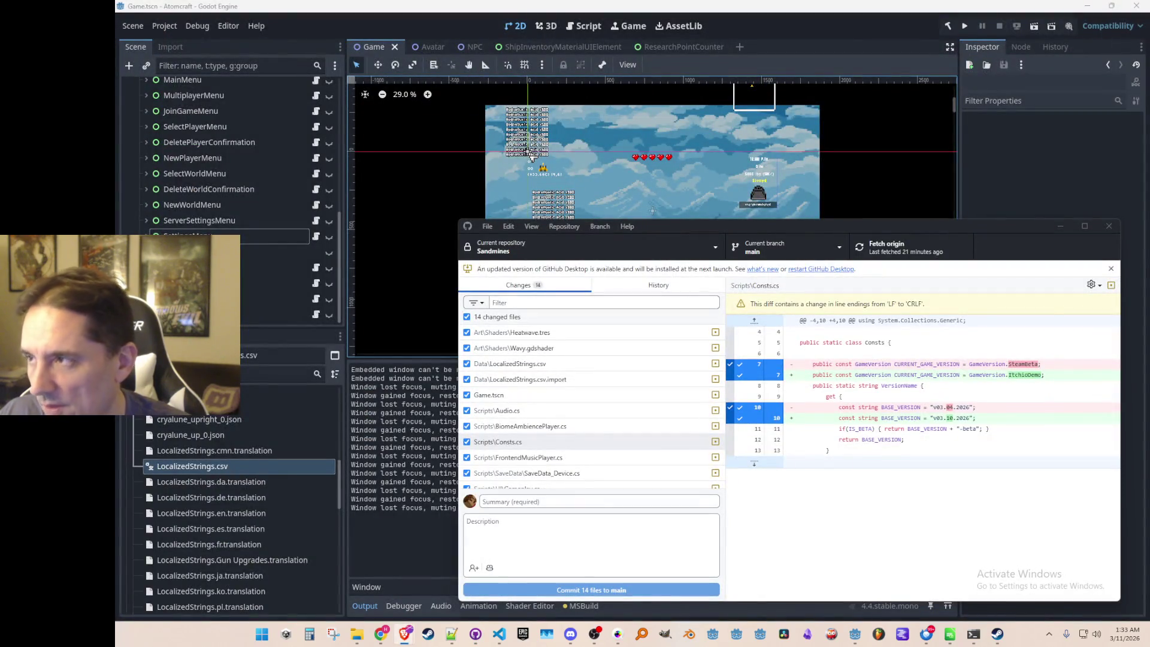
pyautogui.scroll(-2, 605, 423)
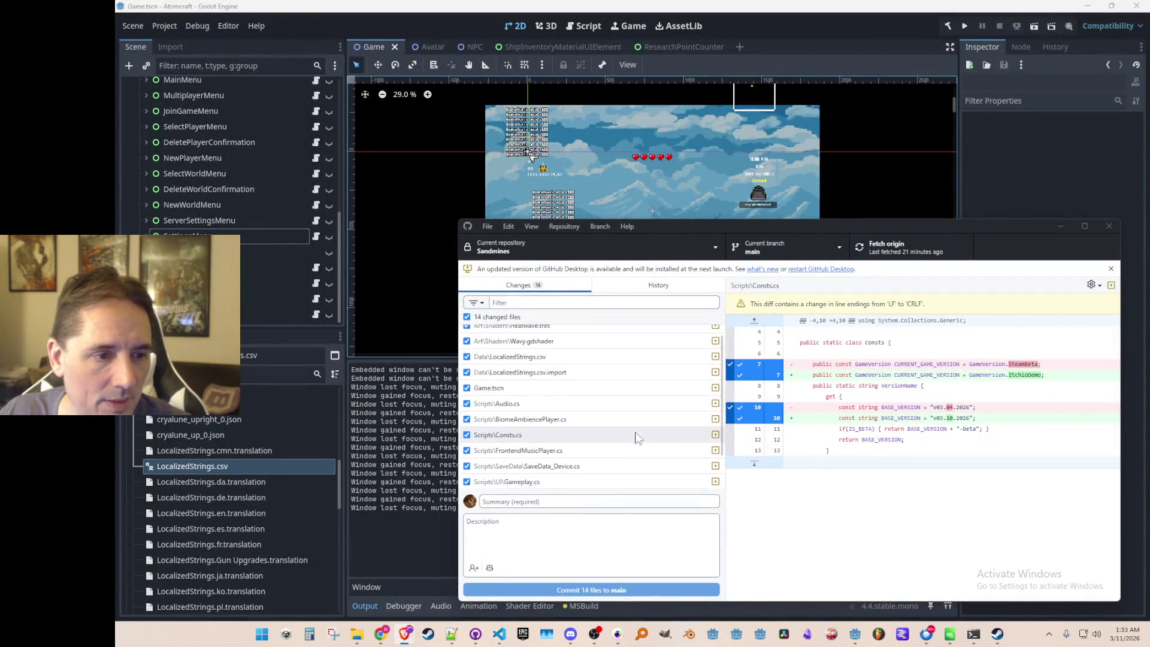
pyautogui.scroll(2, 634, 437)
# Commit the 14 files to main as 'added mute in background setting' and push to origin.
pyautogui.click(616, 500)
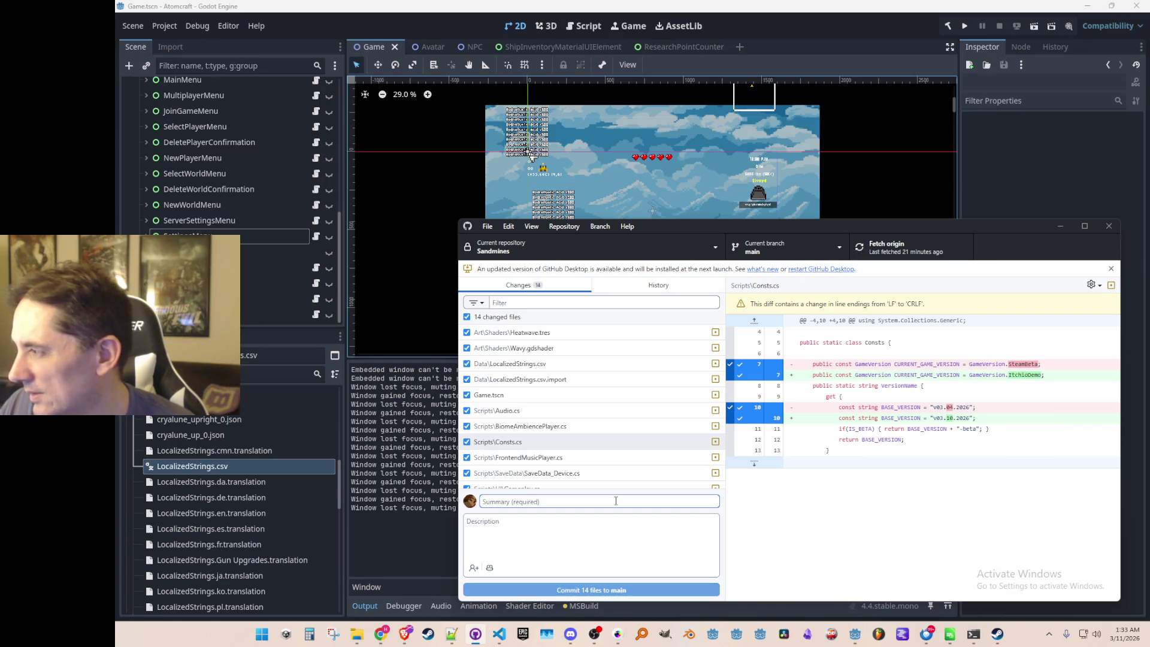
pyautogui.write('added mute in background sett')
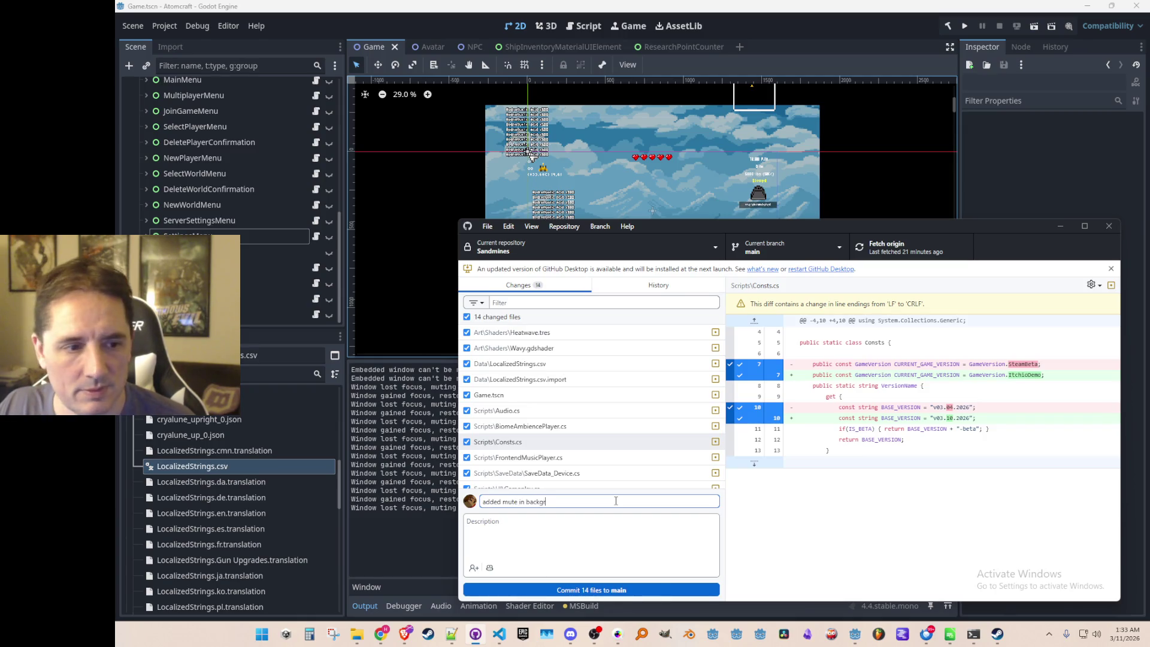
pyautogui.write('ing')
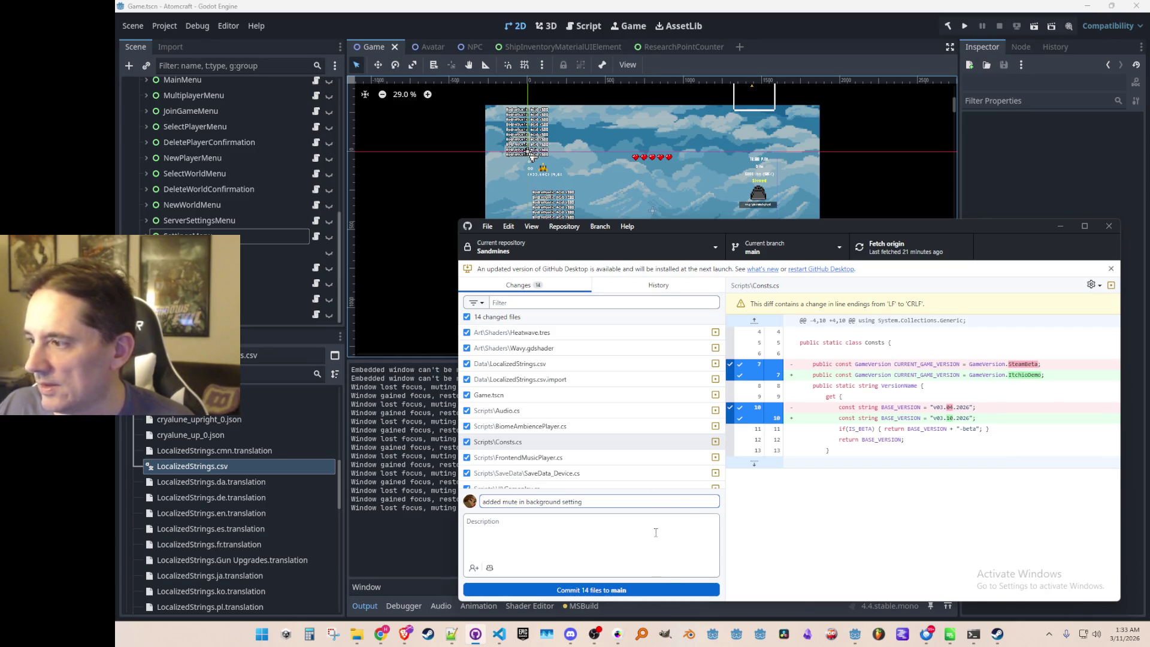
pyautogui.click(675, 589)
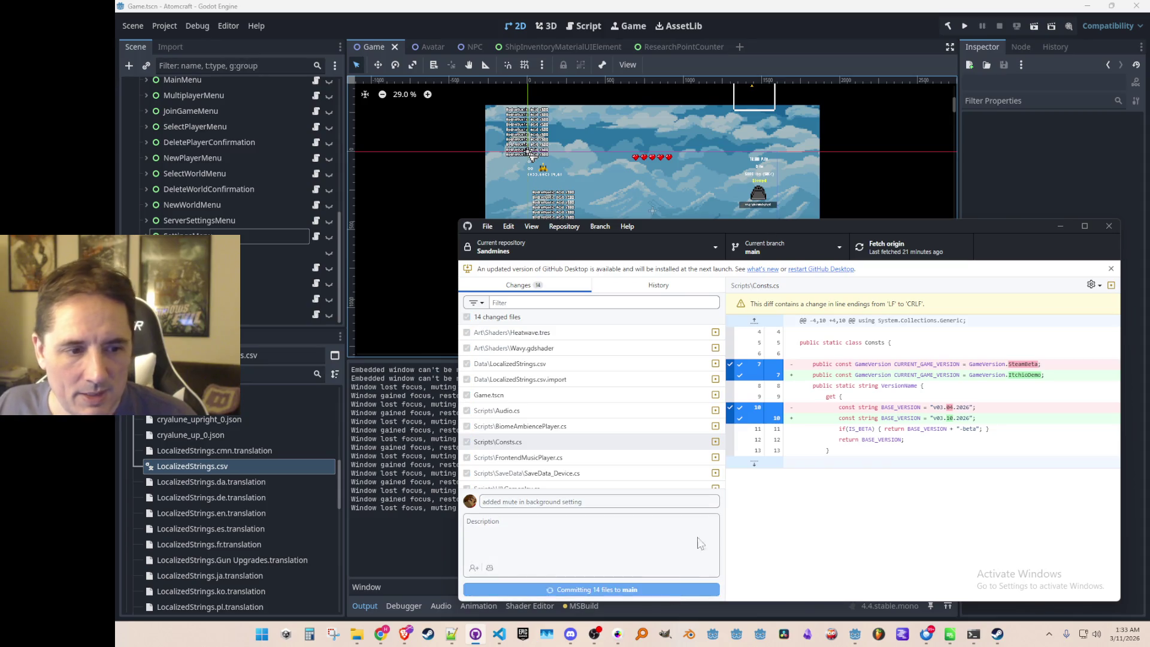
pyautogui.click(1051, 387)
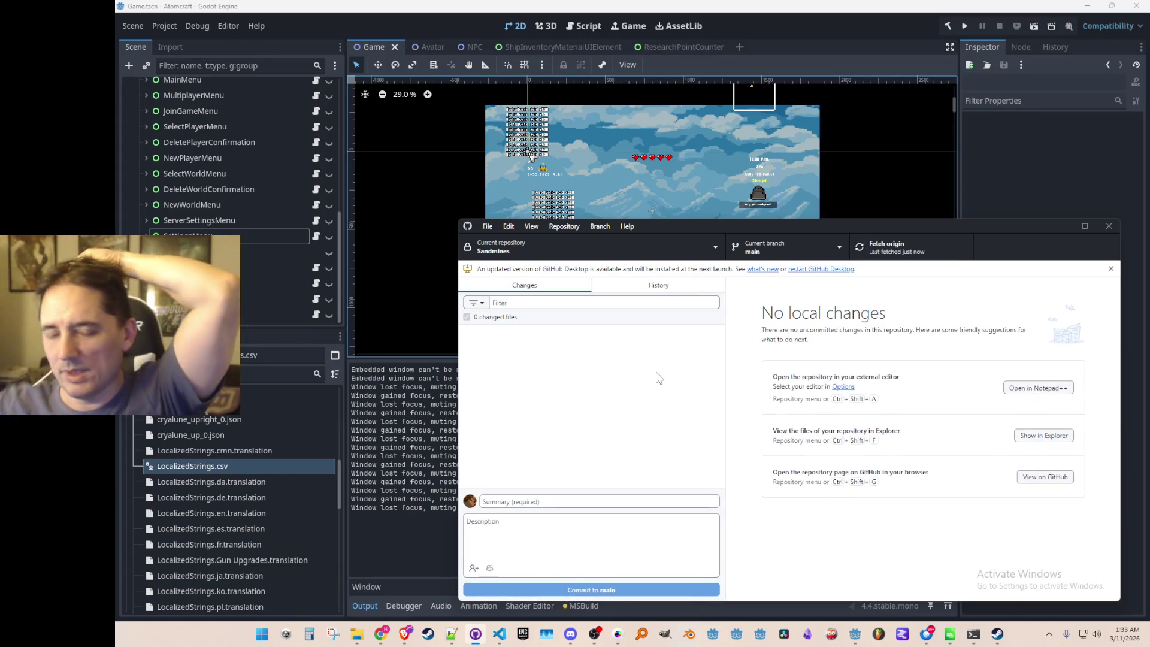
# Return to the Godot Game scene, then bring the YouTube soundtrack browser window forward.
pyautogui.click(1060, 227)
pyautogui.scroll(-1, 733, 185)
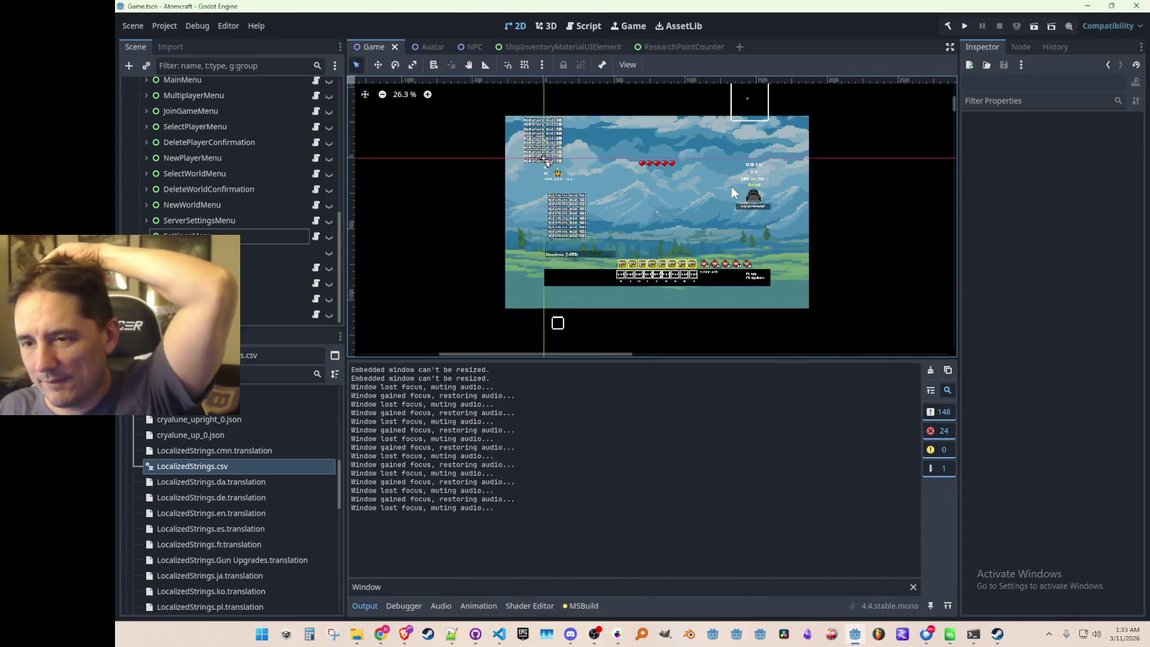
pyautogui.scroll(-1, 730, 188)
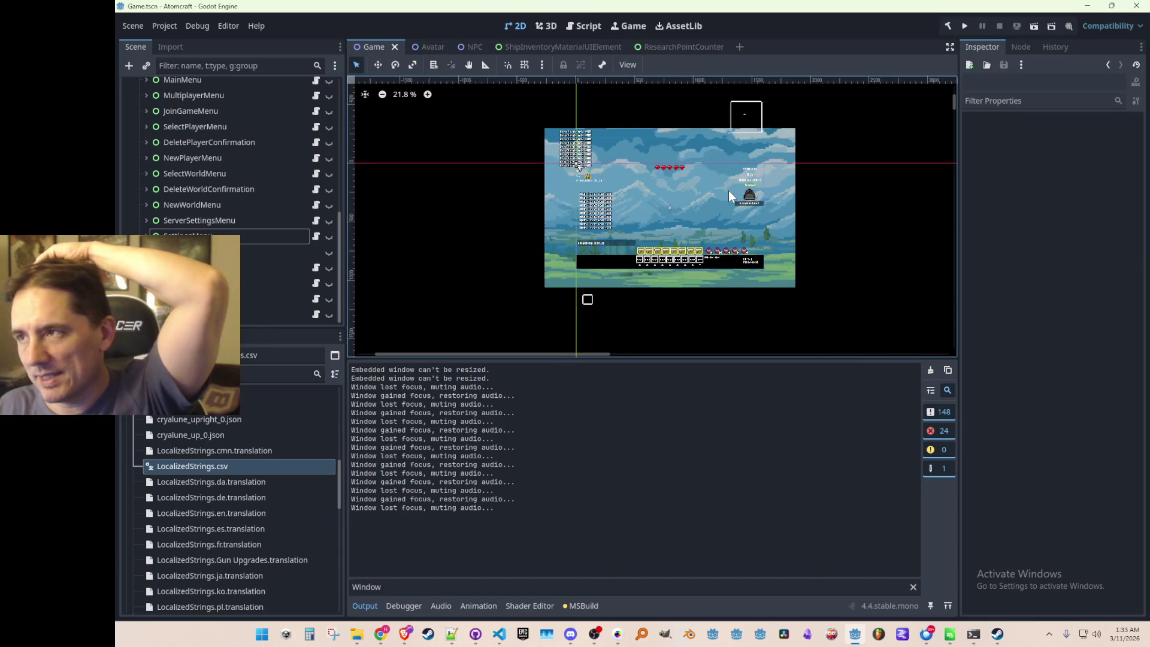
pyautogui.scroll(-3, 728, 187)
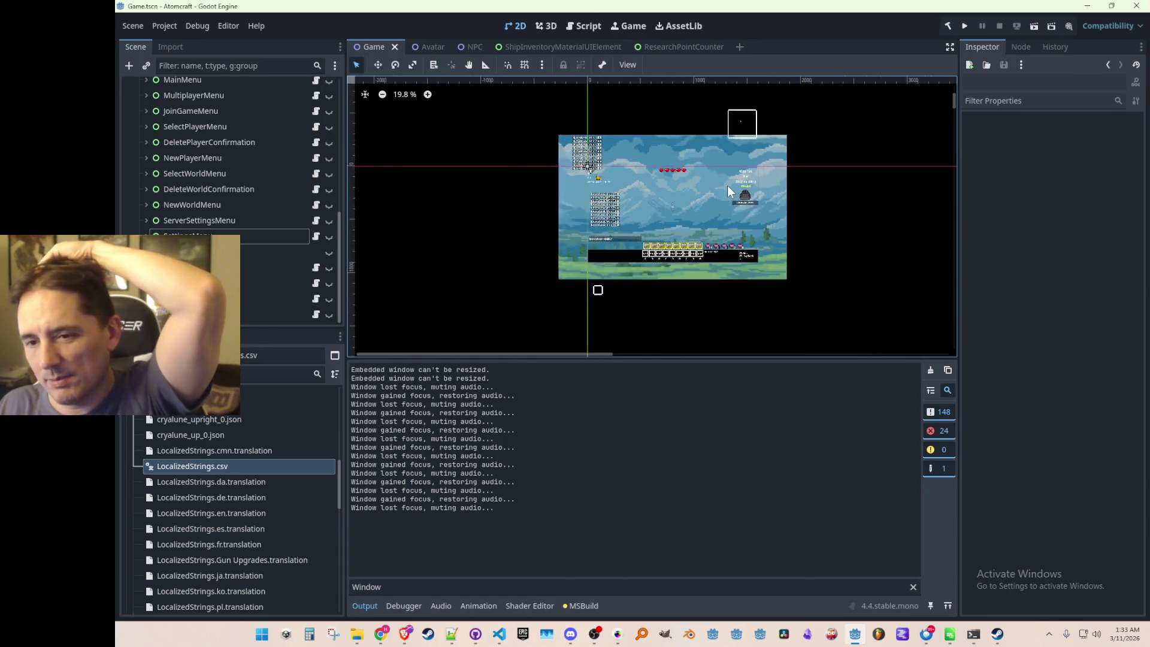
pyautogui.scroll(5, 728, 187)
pyautogui.scroll(-3, 728, 187)
pyautogui.scroll(2, 727, 187)
pyautogui.scroll(2, 727, 185)
pyautogui.scroll(-3, 728, 185)
pyautogui.scroll(3, 728, 185)
pyautogui.scroll(-3, 728, 186)
pyautogui.scroll(2, 727, 185)
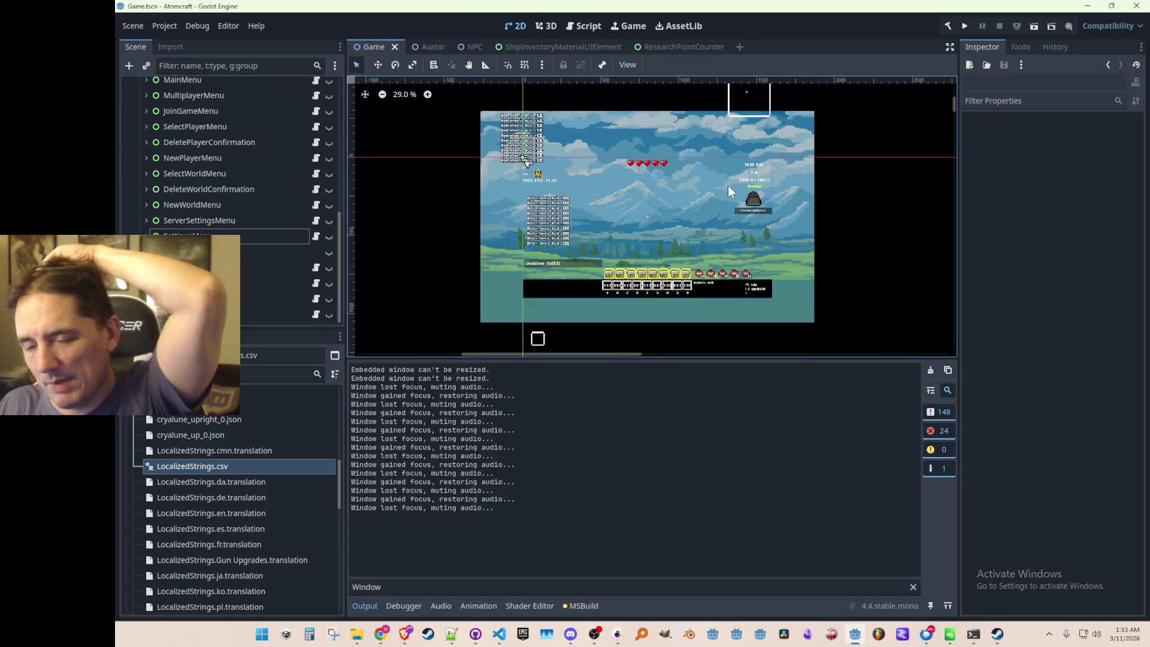
pyautogui.scroll(-2, 726, 188)
pyautogui.scroll(1, 725, 188)
pyautogui.scroll(-1, 724, 193)
pyautogui.scroll(1, 723, 193)
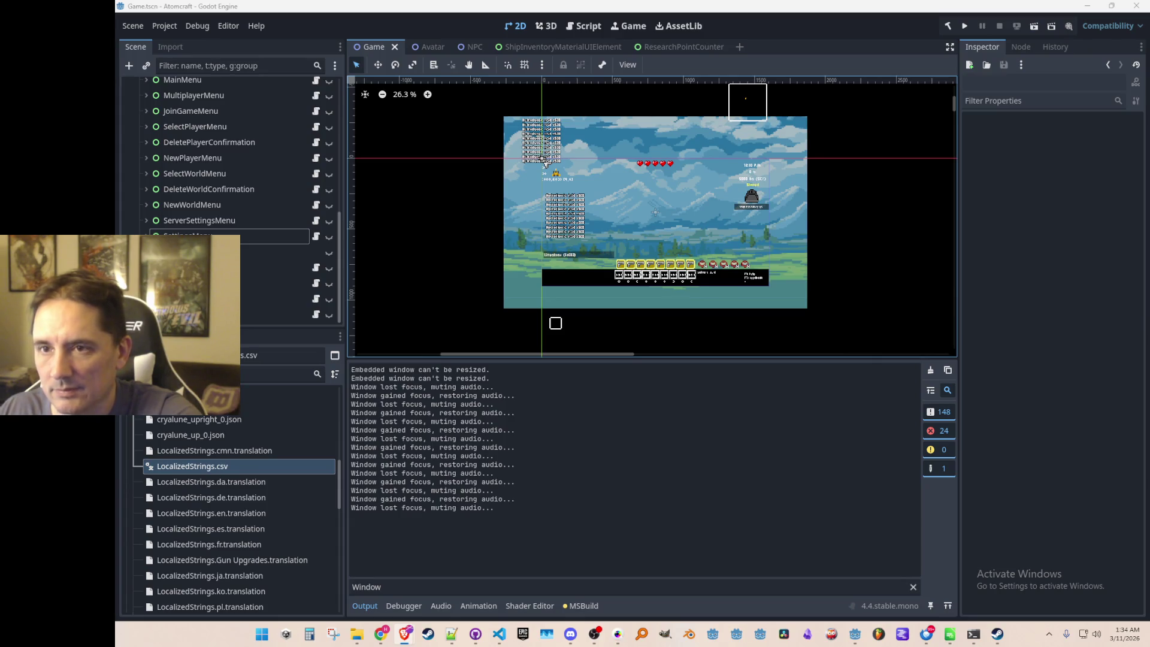
pyautogui.hotkey('alt', 'Tab')
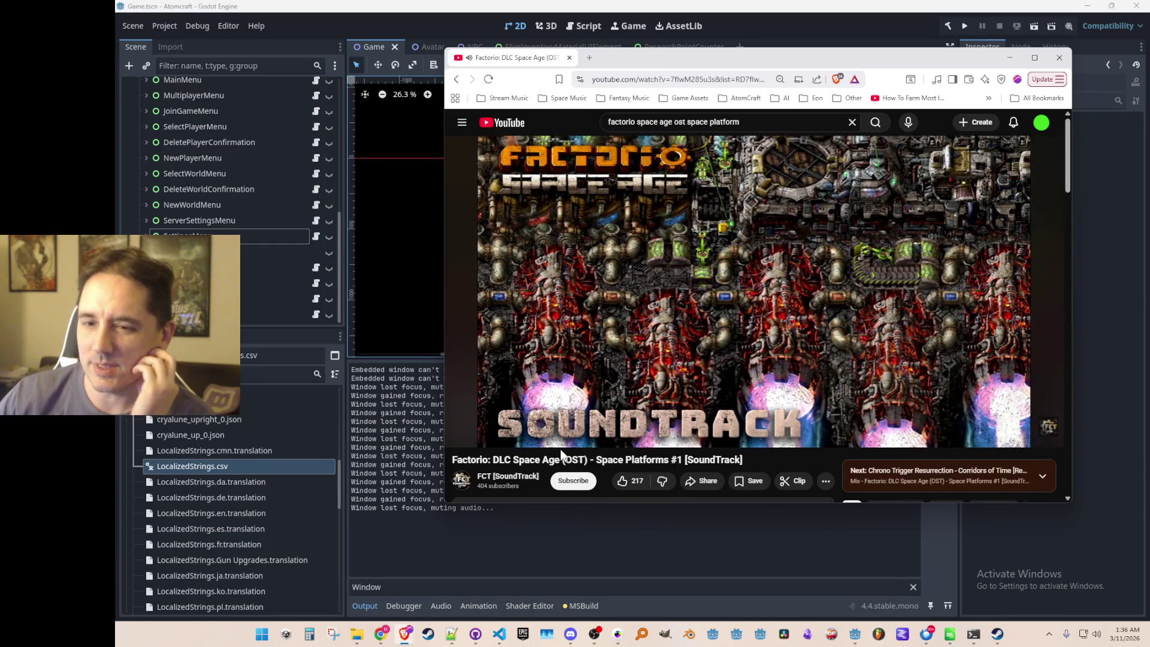
# Pause the current video and start the 'Factorio: DLC Space Age [ALL ORIGINAL SOUNDTRACK]' playlist.
pyautogui.moveTo(824, 321)
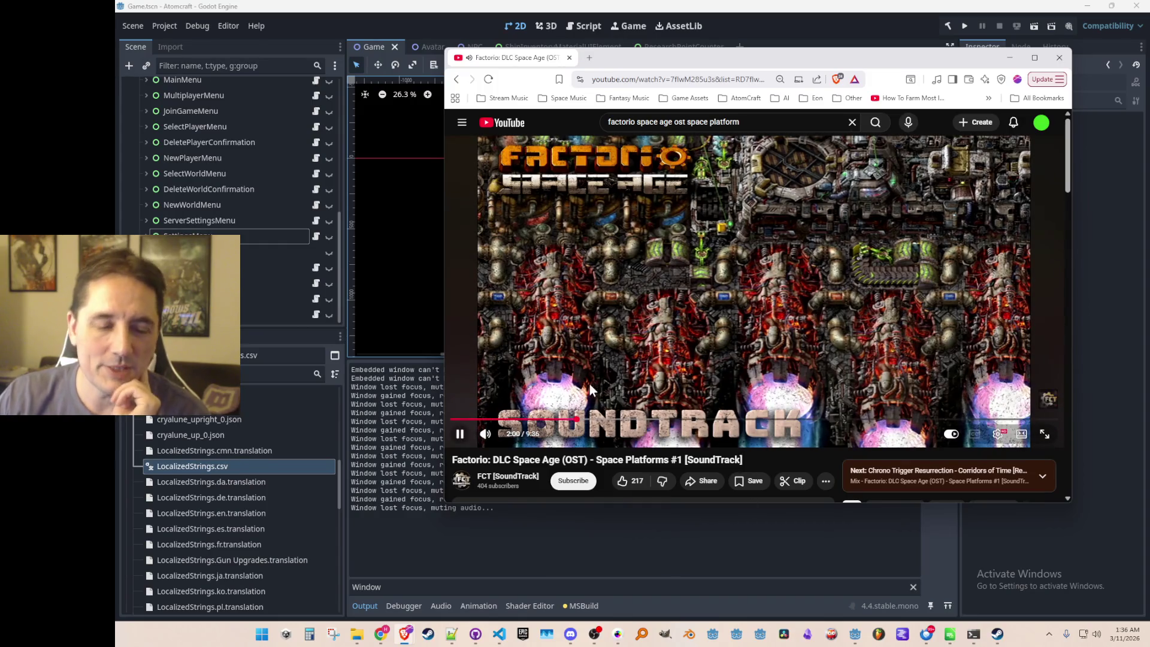
pyautogui.click(720, 221)
pyautogui.scroll(-2, 720, 224)
pyautogui.scroll(2, 721, 224)
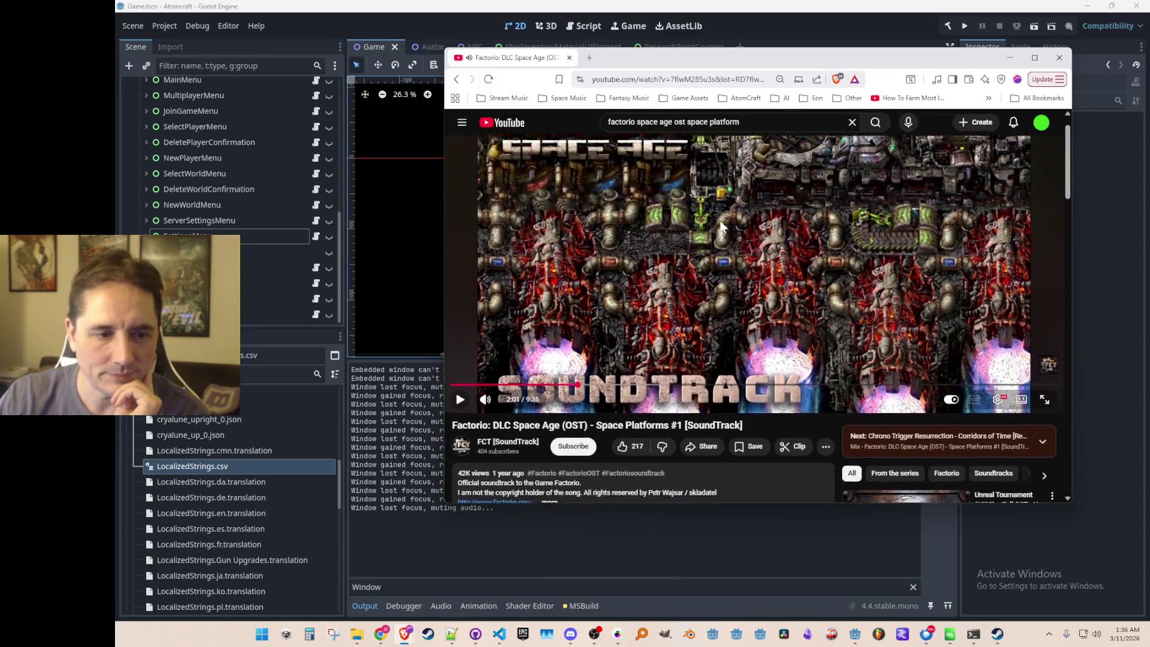
pyautogui.click(455, 80)
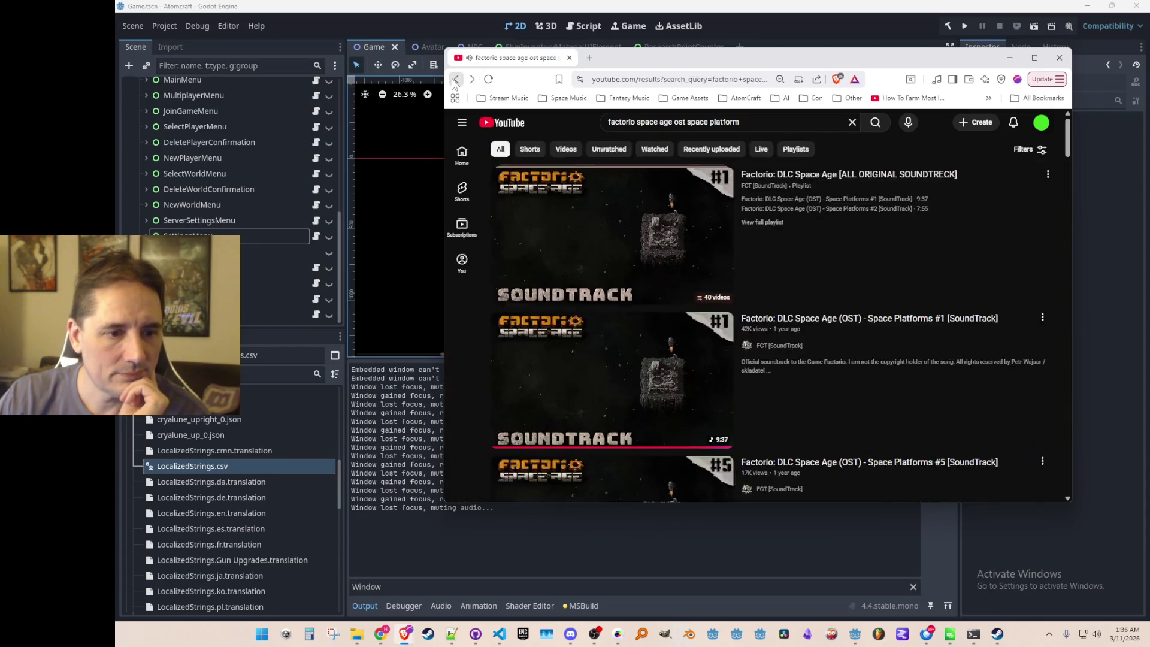
pyautogui.click(778, 211)
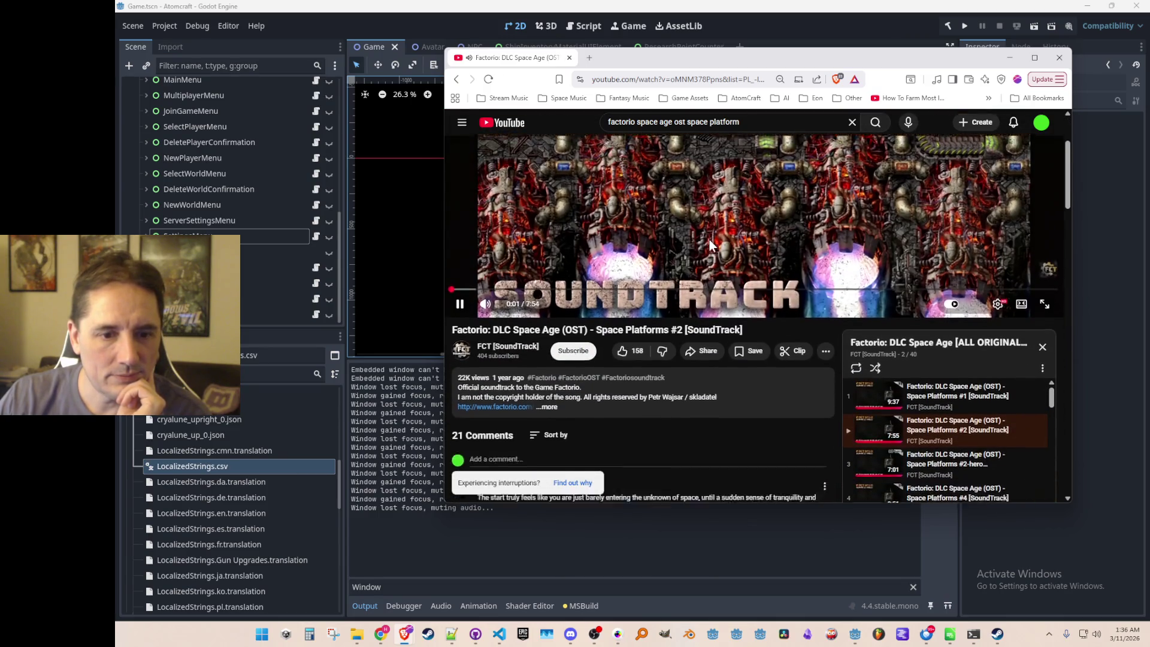
pyautogui.scroll(-2, 709, 240)
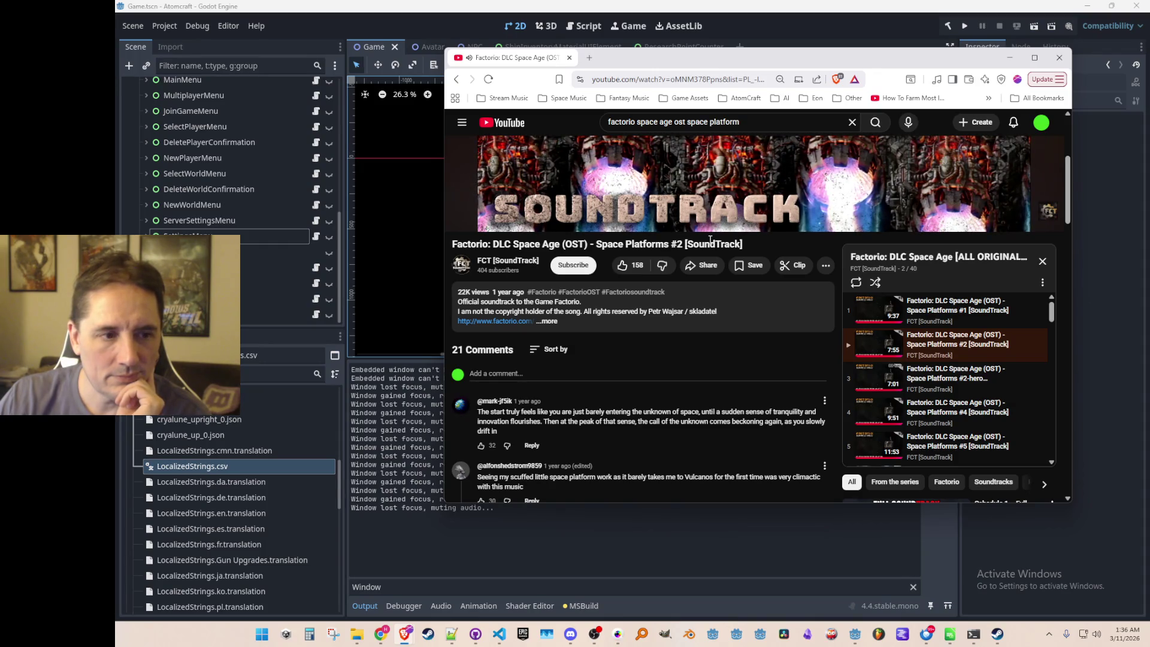
# Play Space Platforms #2-hero from about 1:33, then switch to Space Platforms #4.
pyautogui.scroll(-1, 711, 243)
pyautogui.scroll(-1, 711, 246)
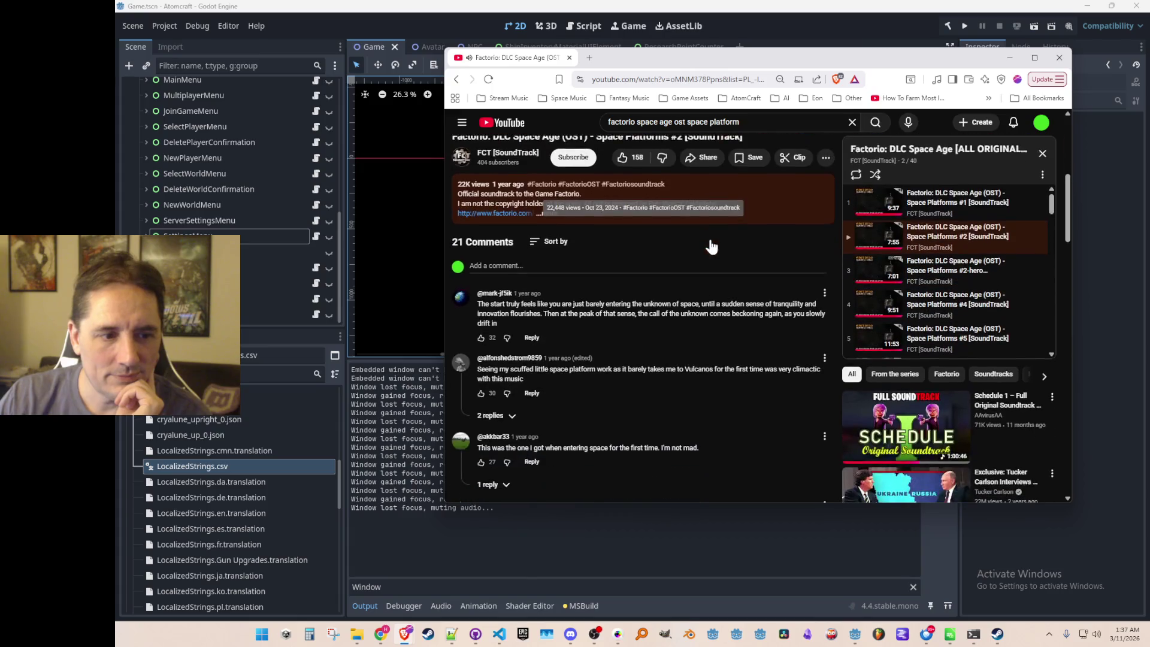
pyautogui.scroll(6, 709, 245)
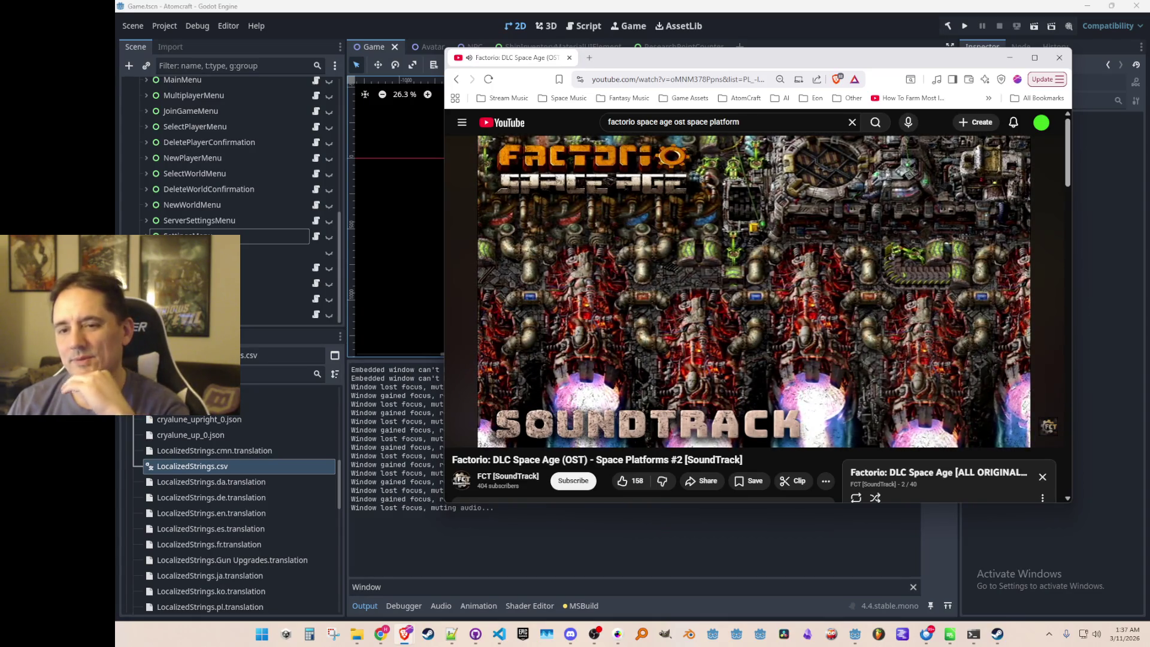
pyautogui.moveTo(742, 318)
pyautogui.click(791, 225)
pyautogui.scroll(-4, 791, 225)
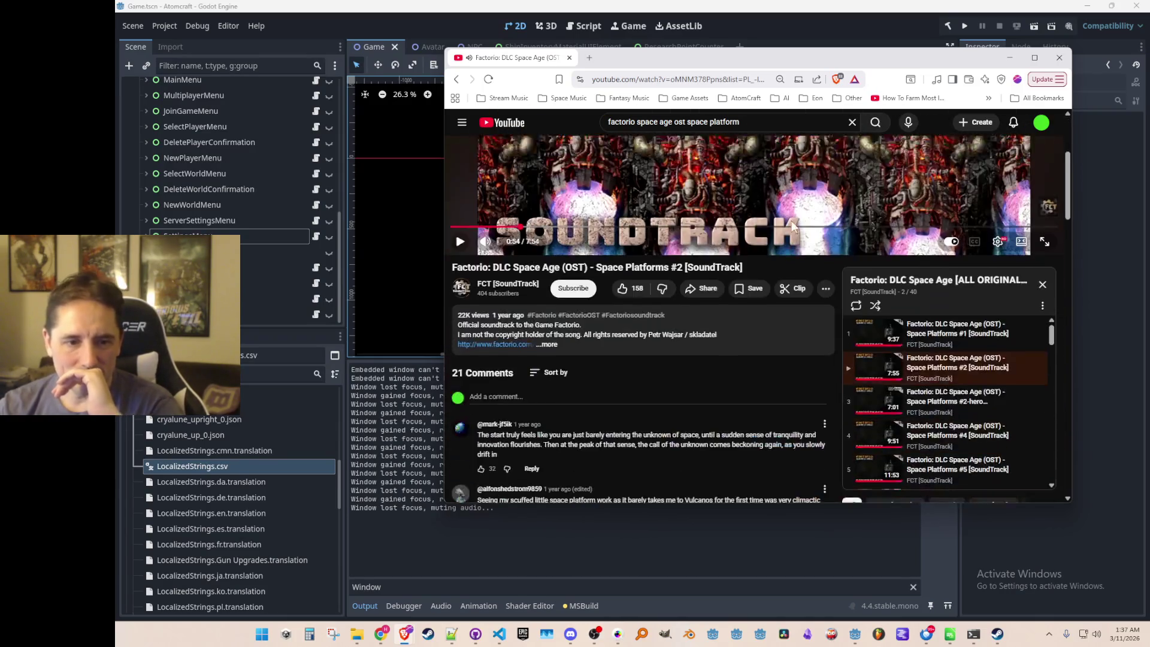
pyautogui.click(955, 375)
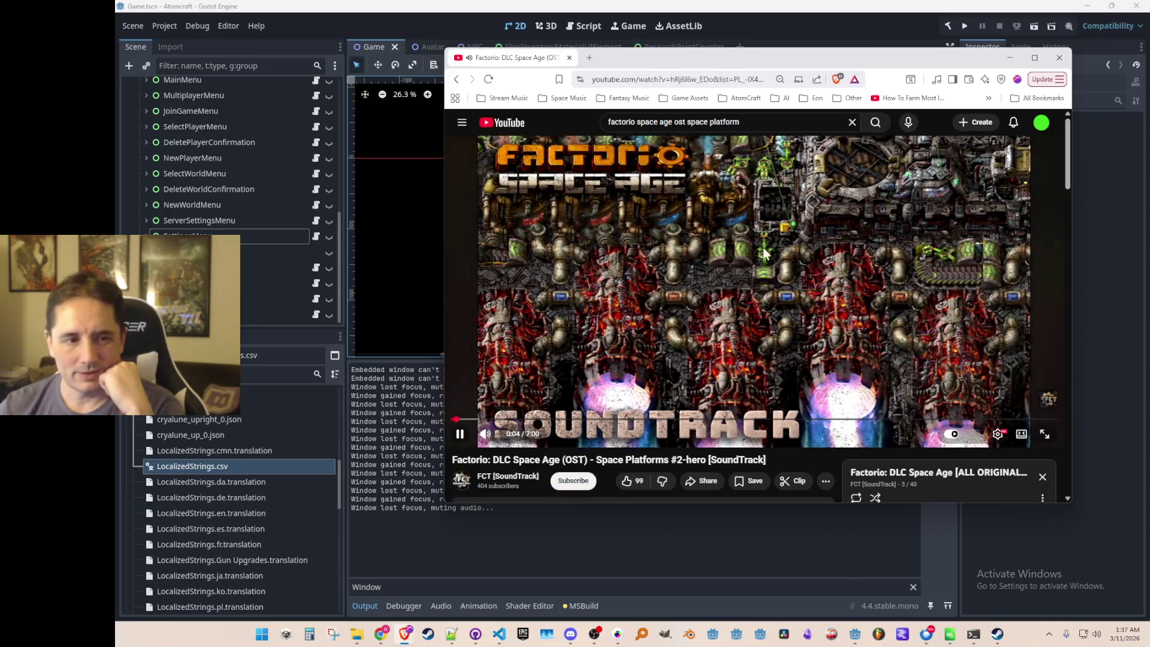
pyautogui.moveTo(584, 419); pyautogui.dragTo(586, 422)
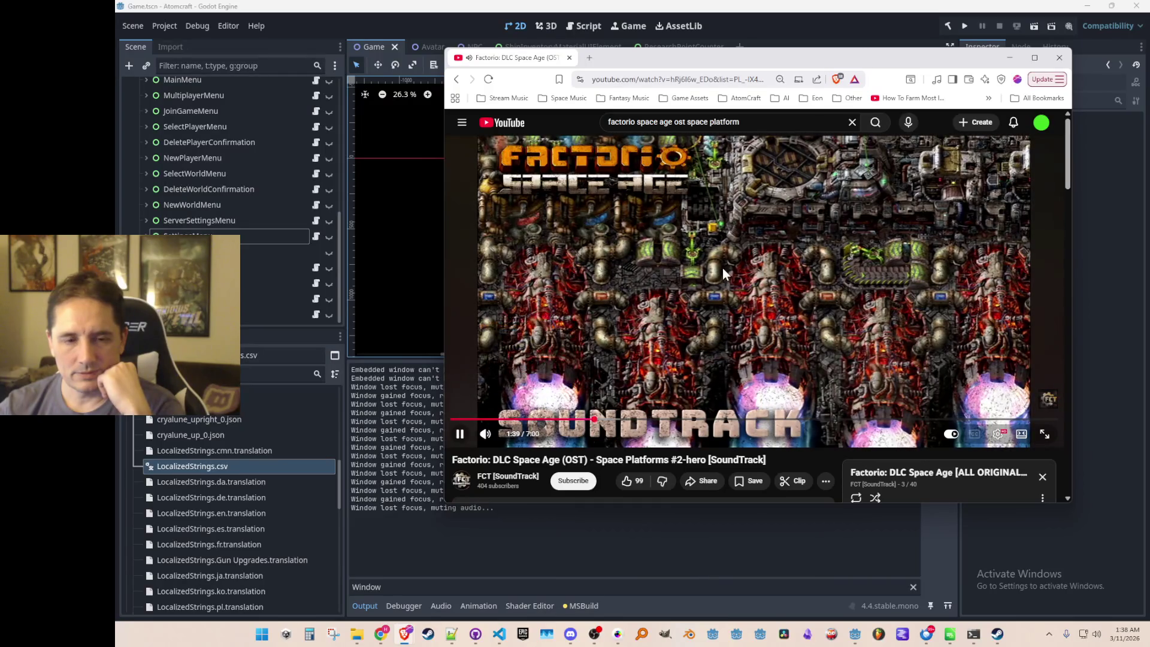
pyautogui.scroll(-3, 722, 269)
pyautogui.click(919, 469)
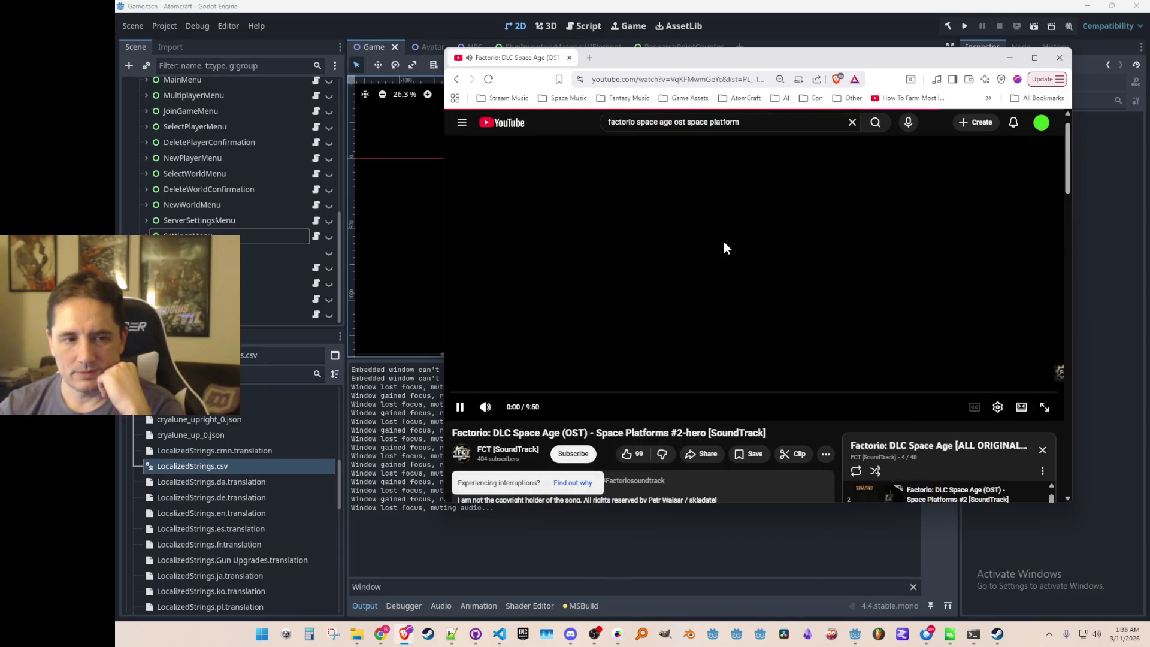
# Seek Space Platforms #4 past 1:58 to just over three minutes and lower the volume.
pyautogui.scroll(-1, 724, 246)
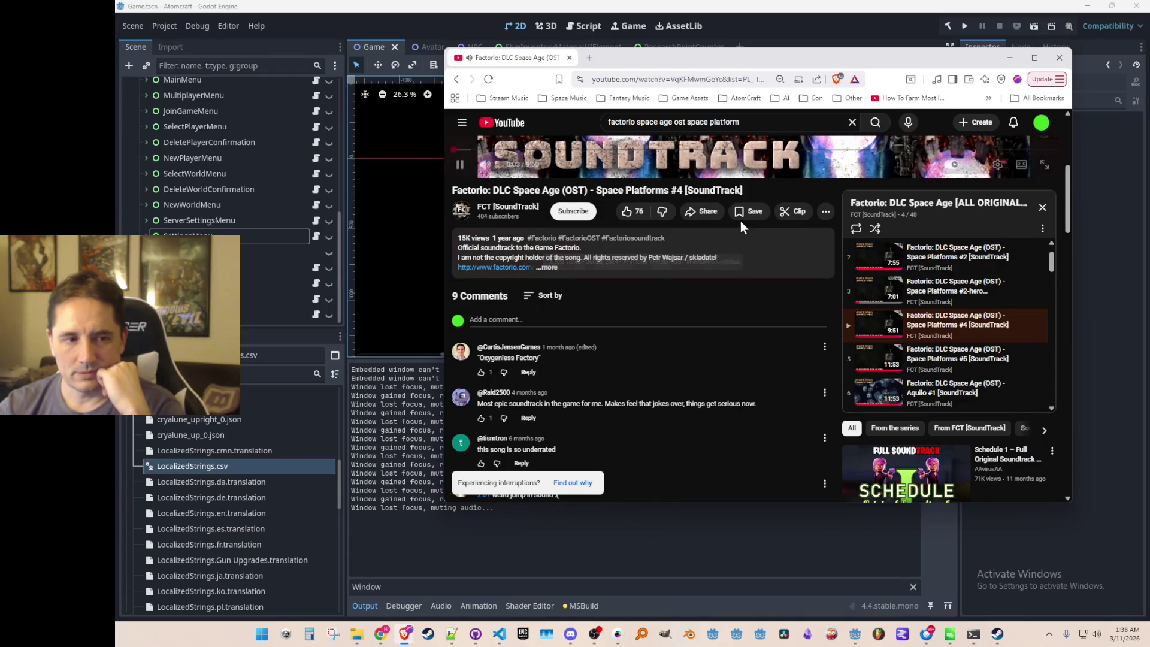
pyautogui.scroll(4, 759, 203)
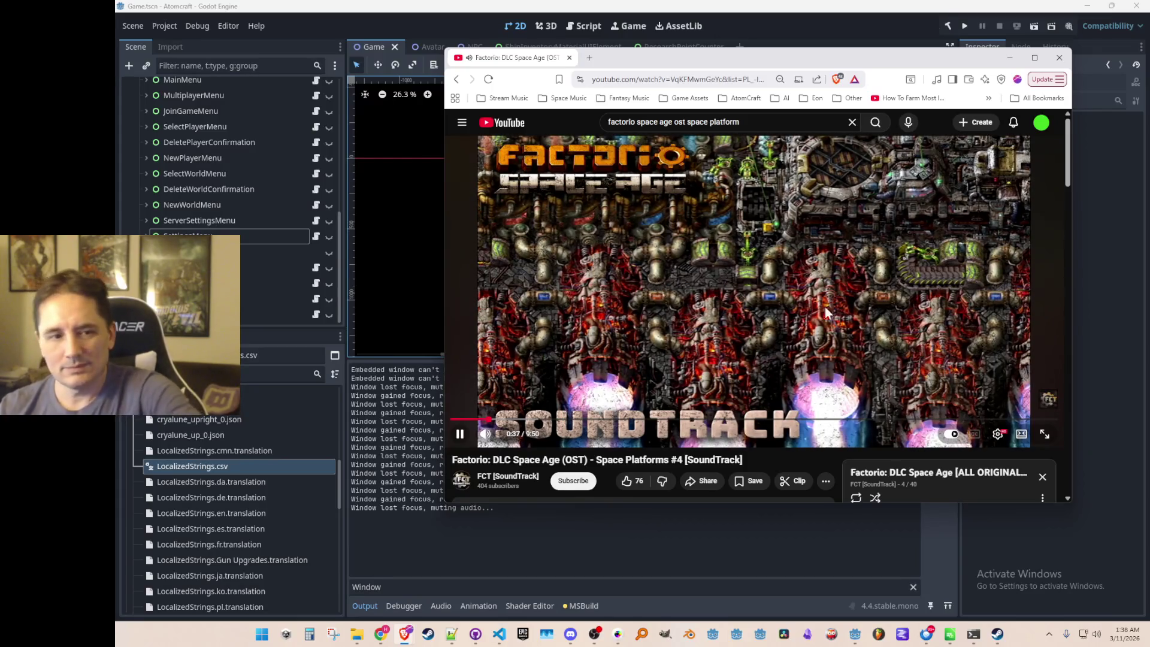
pyautogui.press('space')
pyautogui.click(572, 419)
pyautogui.click(654, 361)
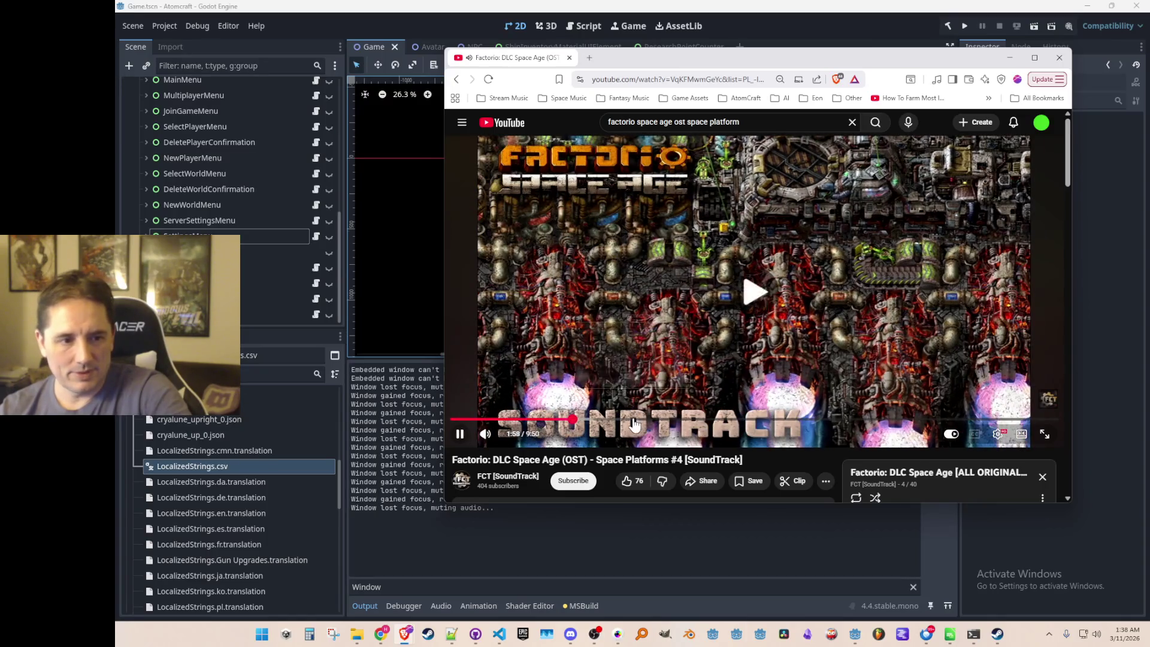
pyautogui.click(641, 420)
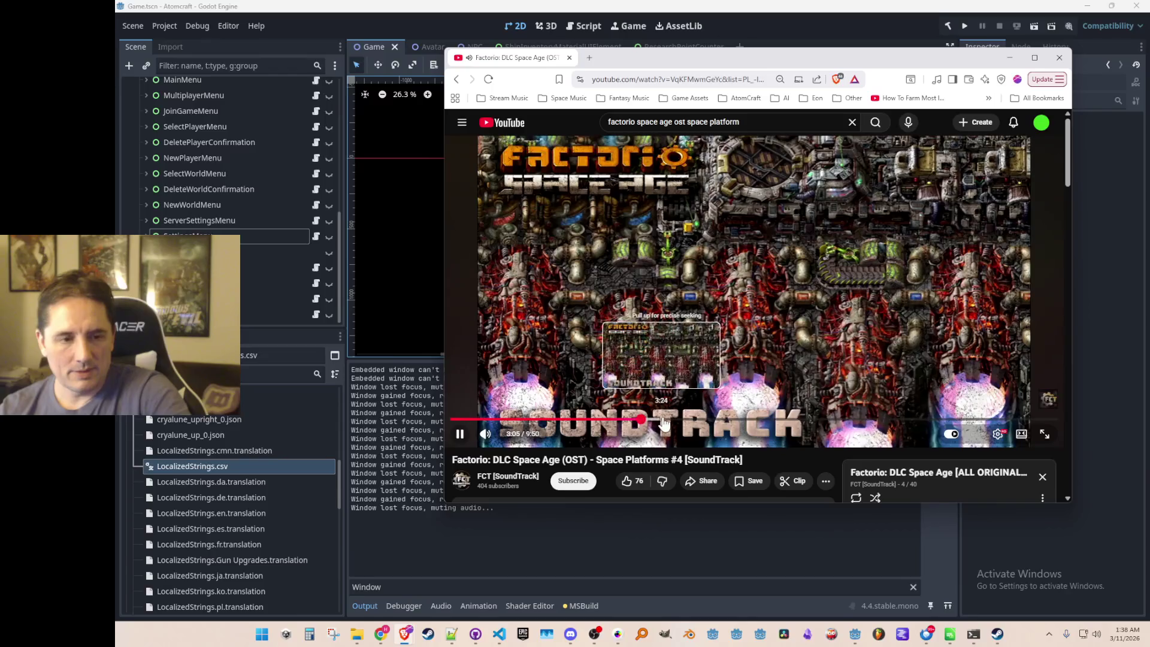
pyautogui.click(509, 434)
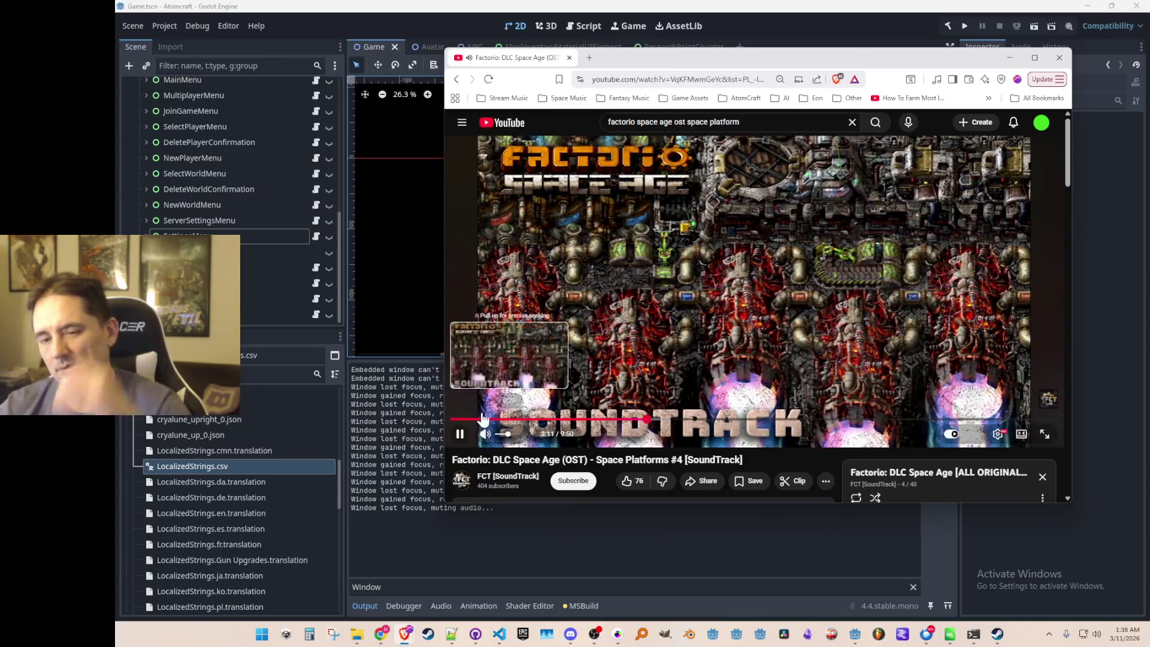
pyautogui.scroll(-4, 799, 259)
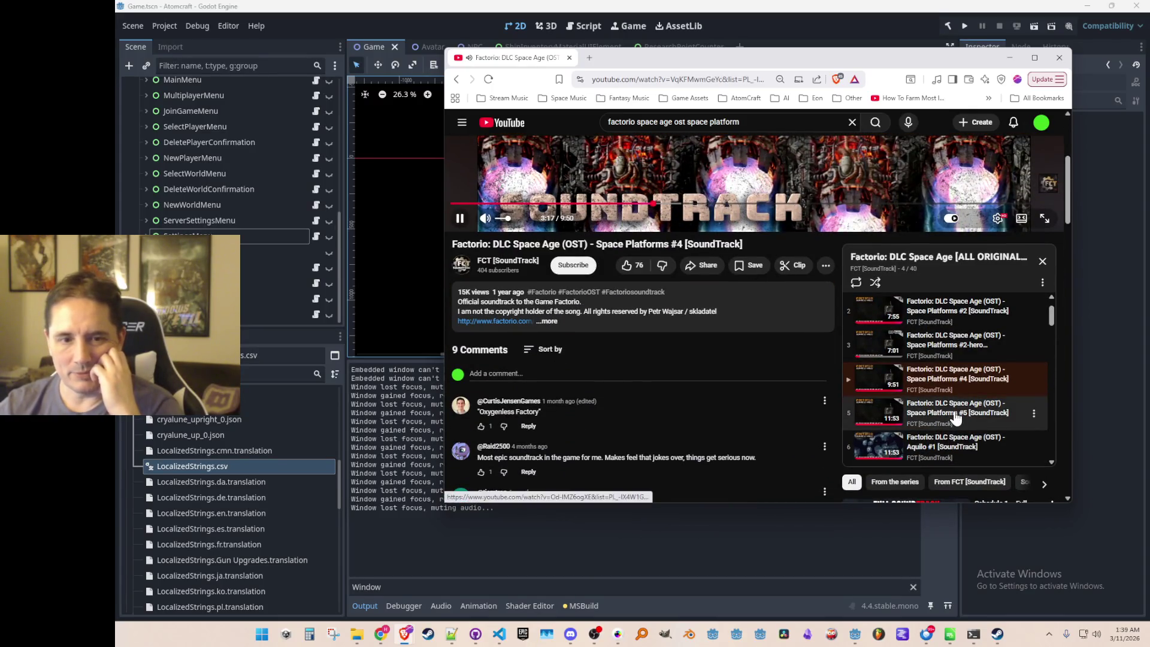
pyautogui.scroll(-1, 951, 398)
# Play Space Platforms #5, seeking to about 1:34 and 3:29, then back near the start.
pyautogui.click(955, 357)
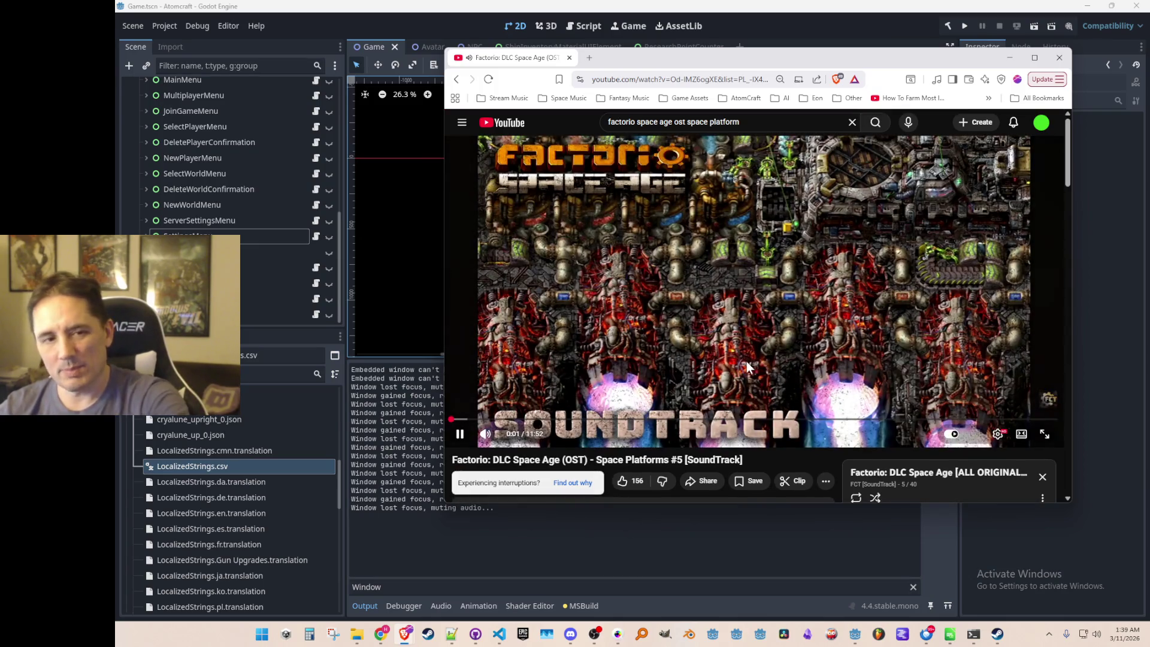
pyautogui.click(531, 420)
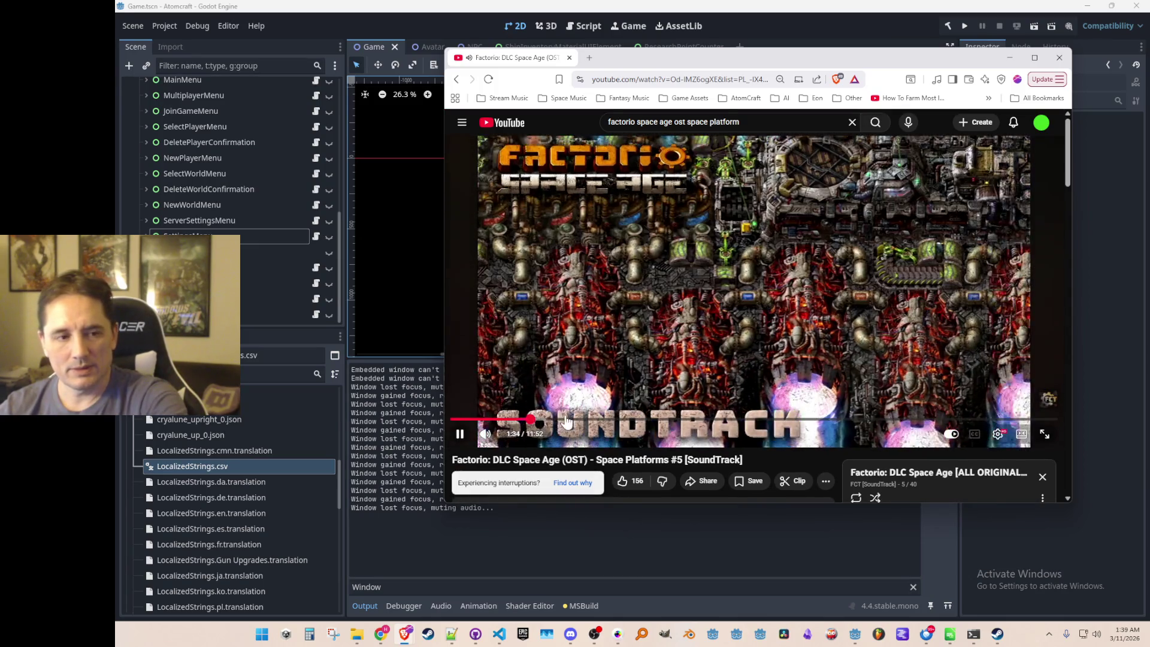
pyautogui.click(631, 419)
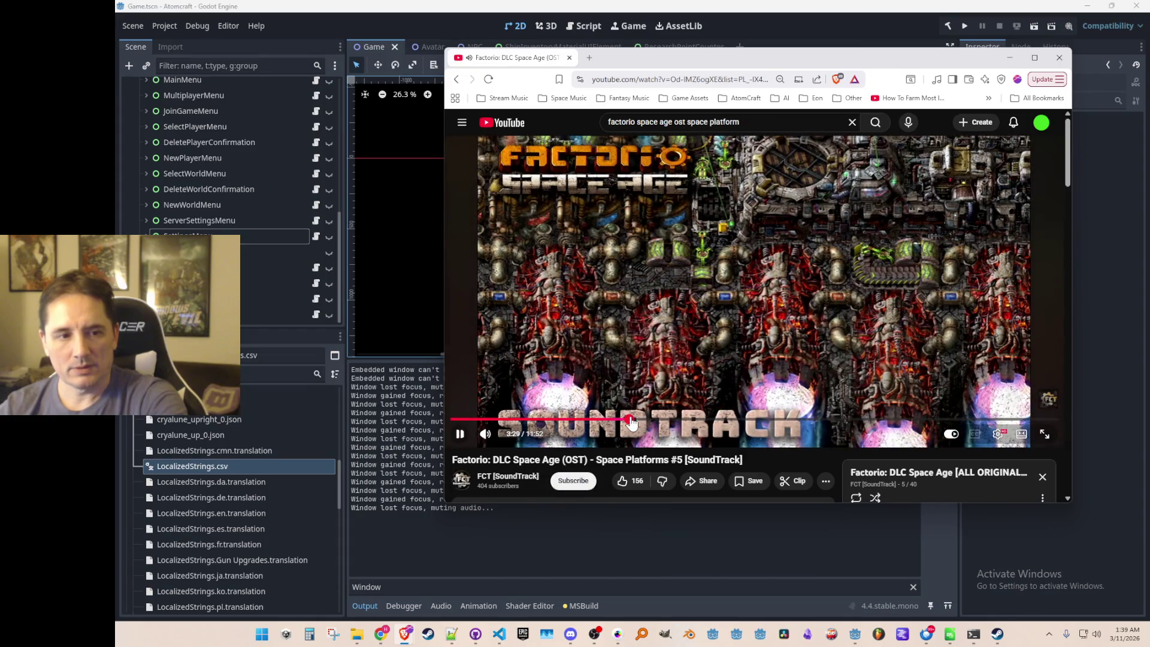
pyautogui.click(455, 420)
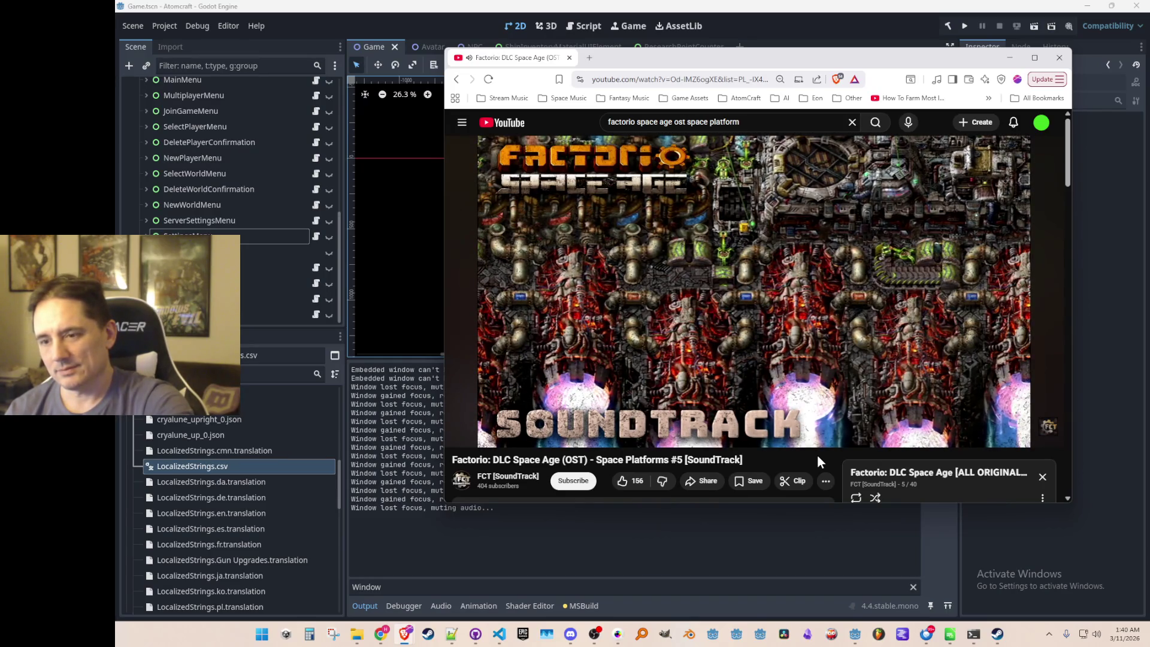
pyautogui.moveTo(827, 423)
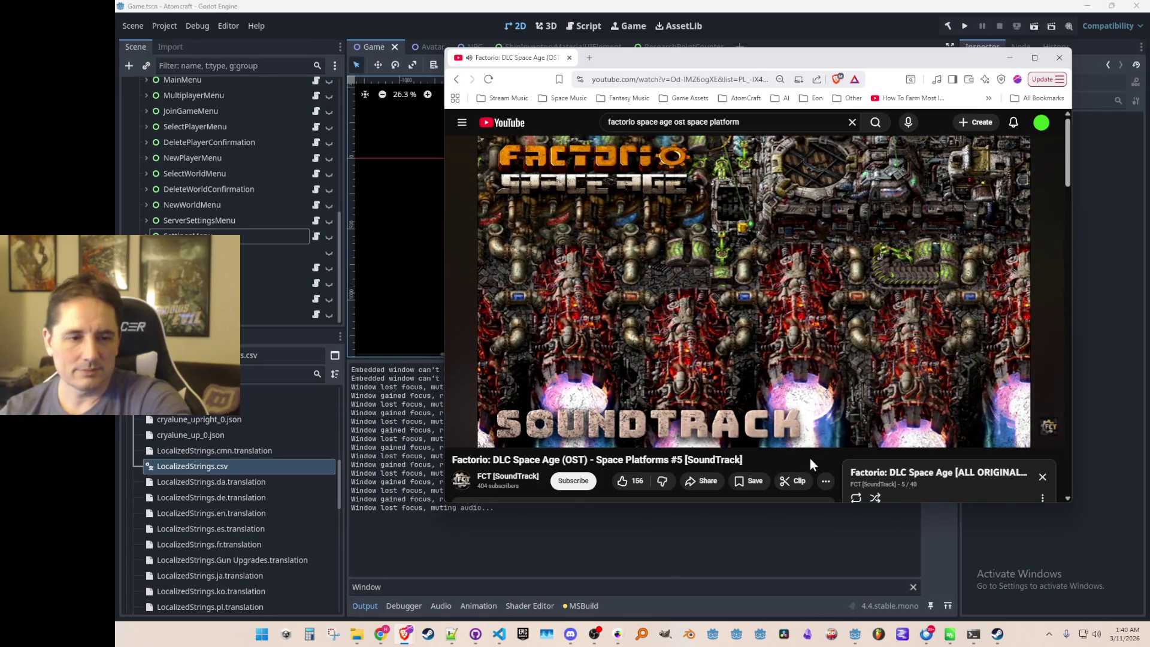
pyautogui.tripleClick(718, 460)
# Clear the title selection and play the Space Platforms #1 track.
pyautogui.click(718, 460)
pyautogui.scroll(-4, 824, 302)
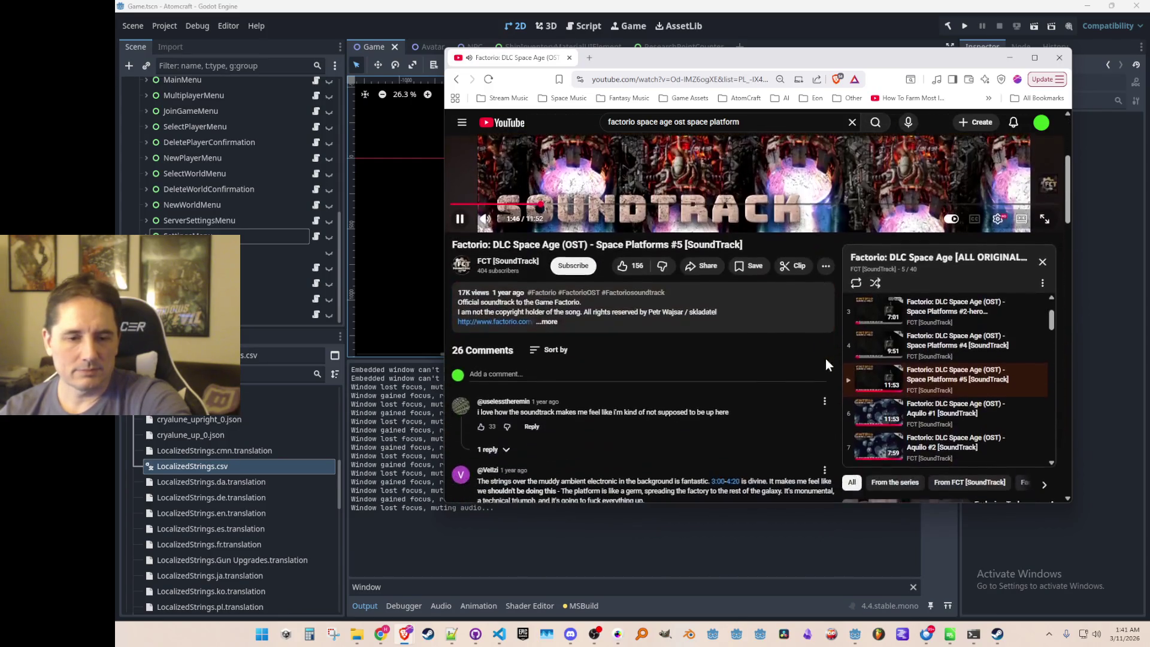
pyautogui.scroll(1, 893, 361)
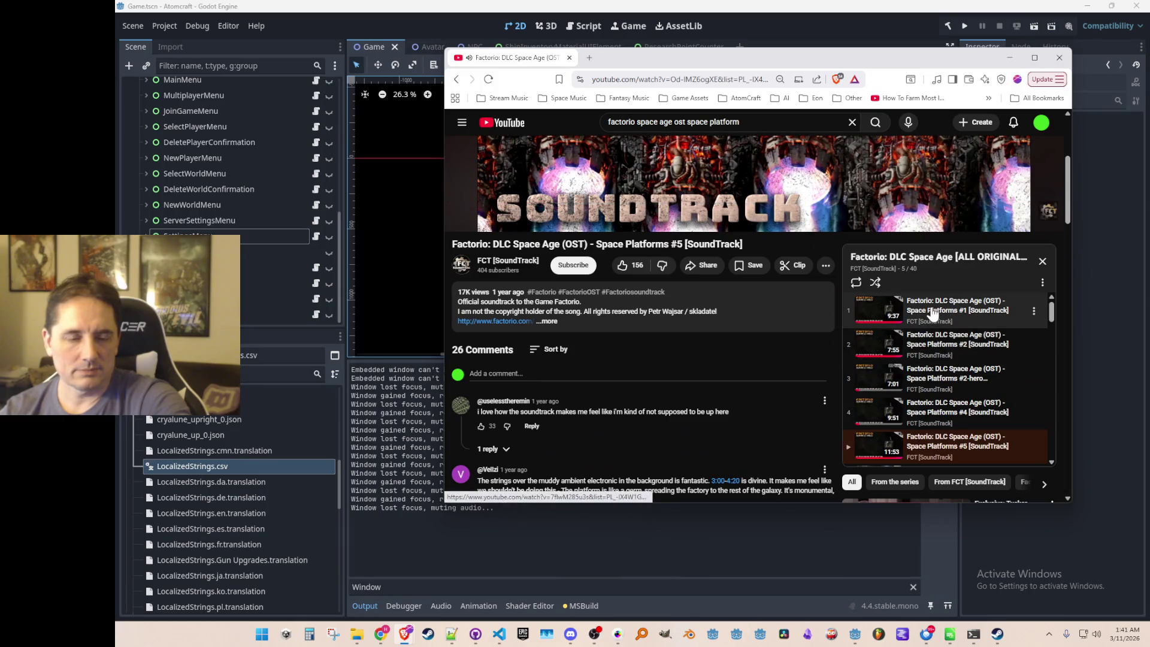
pyautogui.click(932, 312)
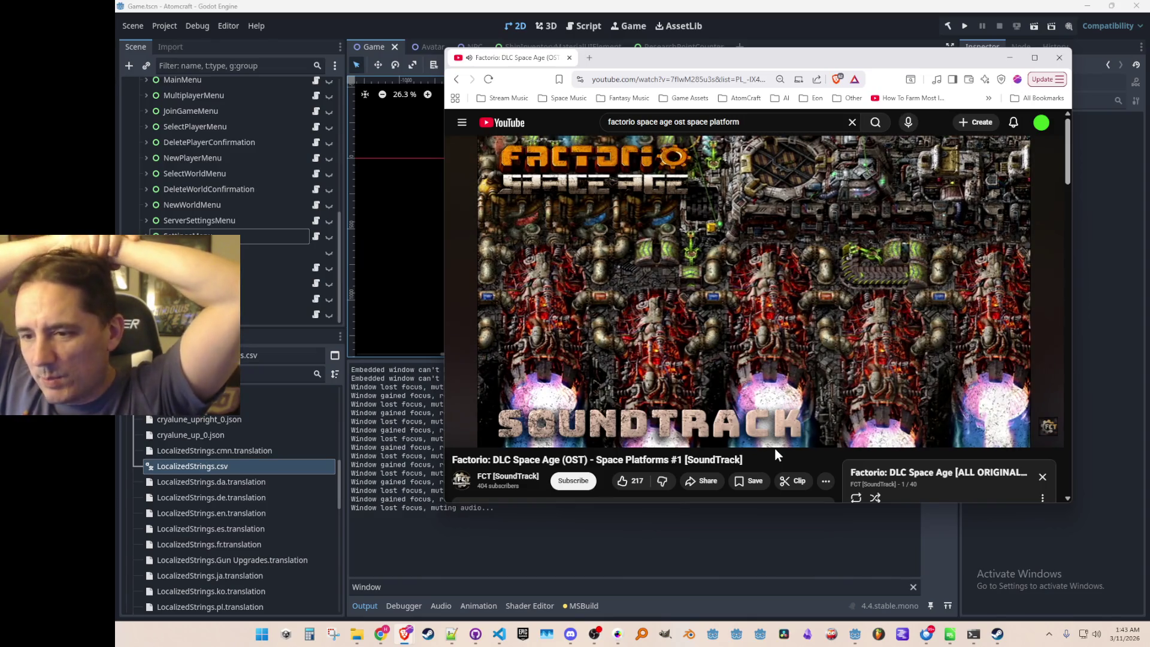
# Leave the soundtrack playing and switch back to the Godot editor.
pyautogui.moveTo(808, 310)
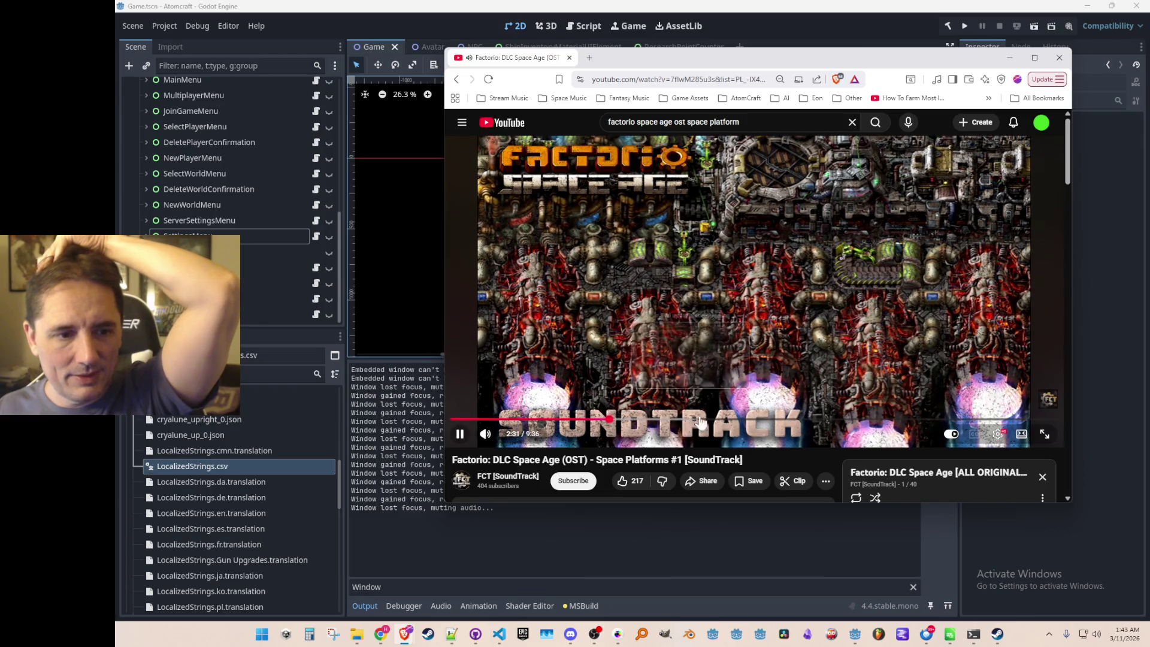
pyautogui.scroll(-3, 759, 264)
pyautogui.scroll(3, 759, 263)
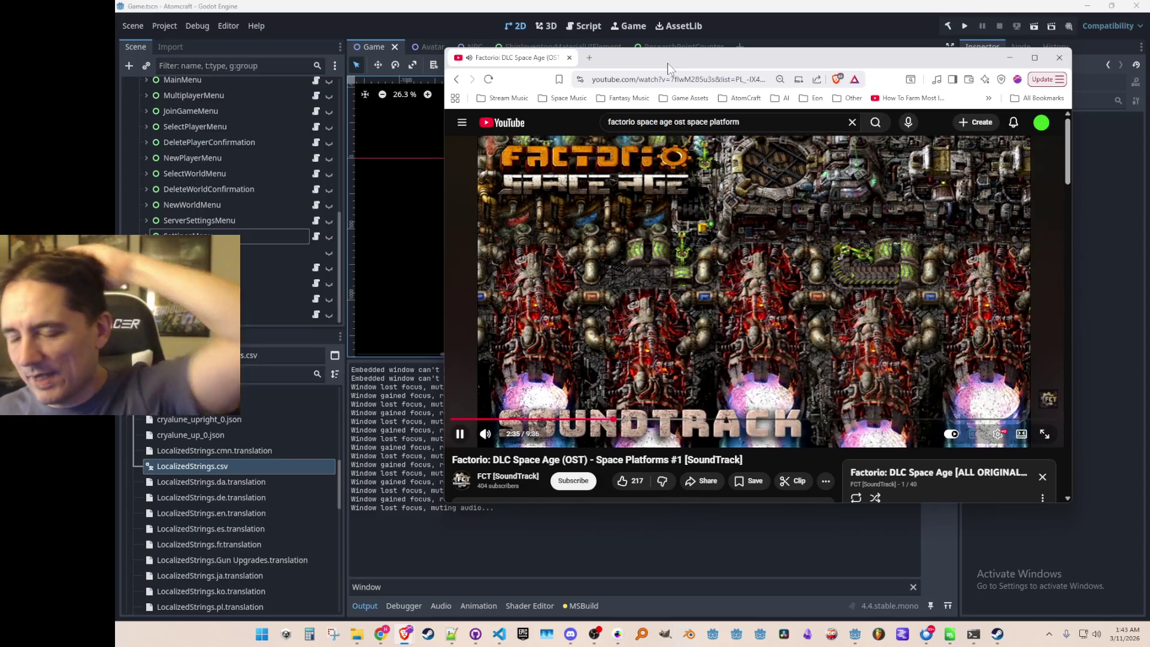
pyautogui.hotkey('alt', 'Tab')
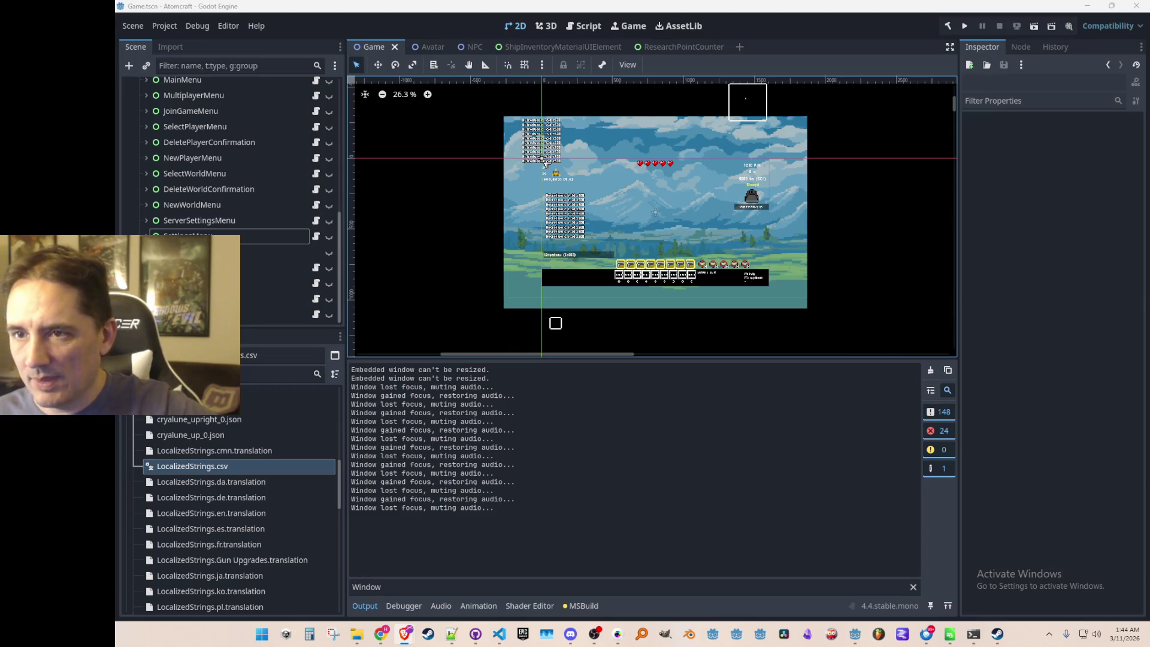
# Bring the YouTube browser window forward and move it up and to the left.
pyautogui.hotkey('alt', 'Tab')
pyautogui.moveTo(937, 48)
pyautogui.mouseDown()
pyautogui.moveTo(821, 27)
pyautogui.moveTo(835, 34)
pyautogui.moveTo(789, 39)
pyautogui.mouseUp()
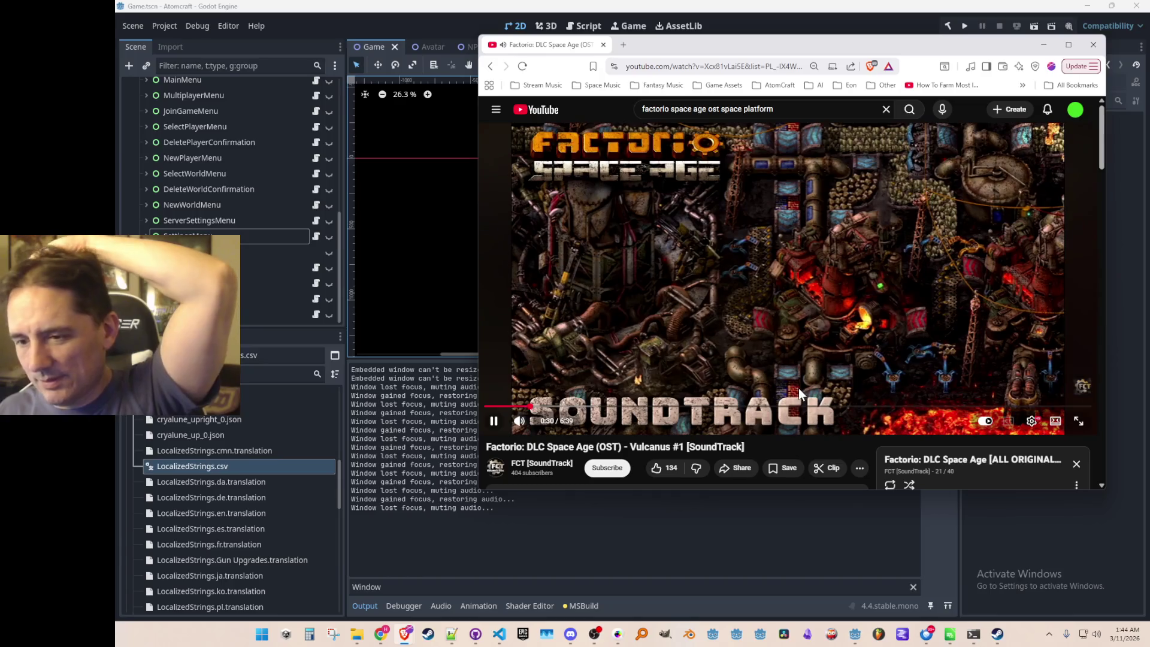
# Select and then deselect the Vulcanus #1 video title text.
pyautogui.tripleClick(800, 447)
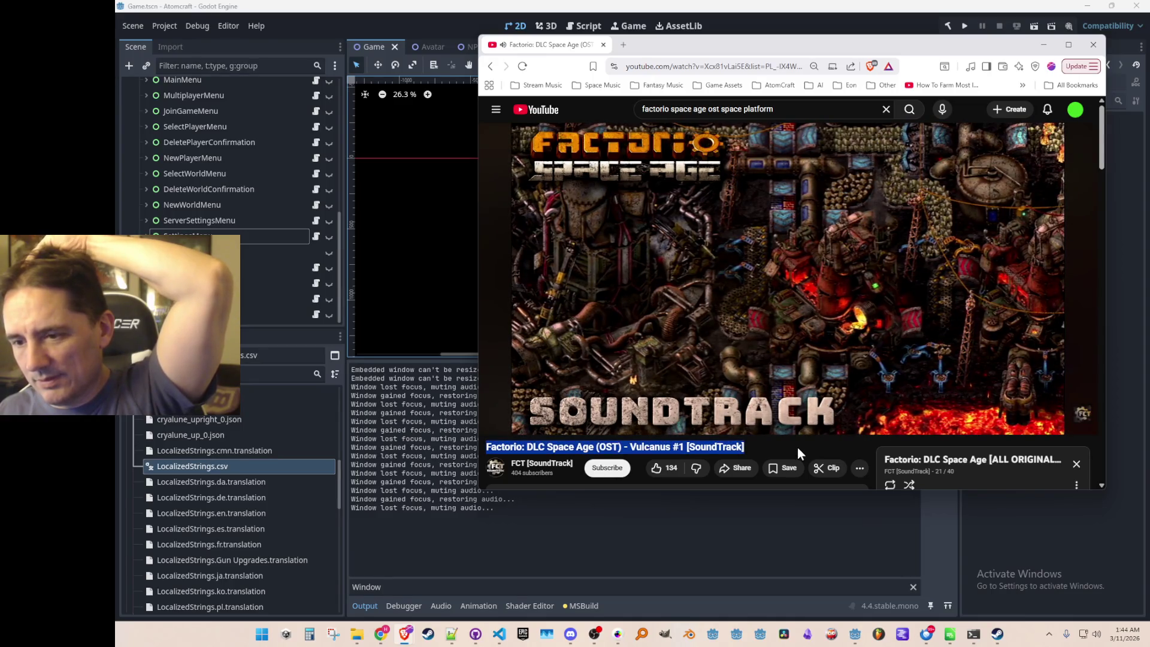
pyautogui.click(796, 446)
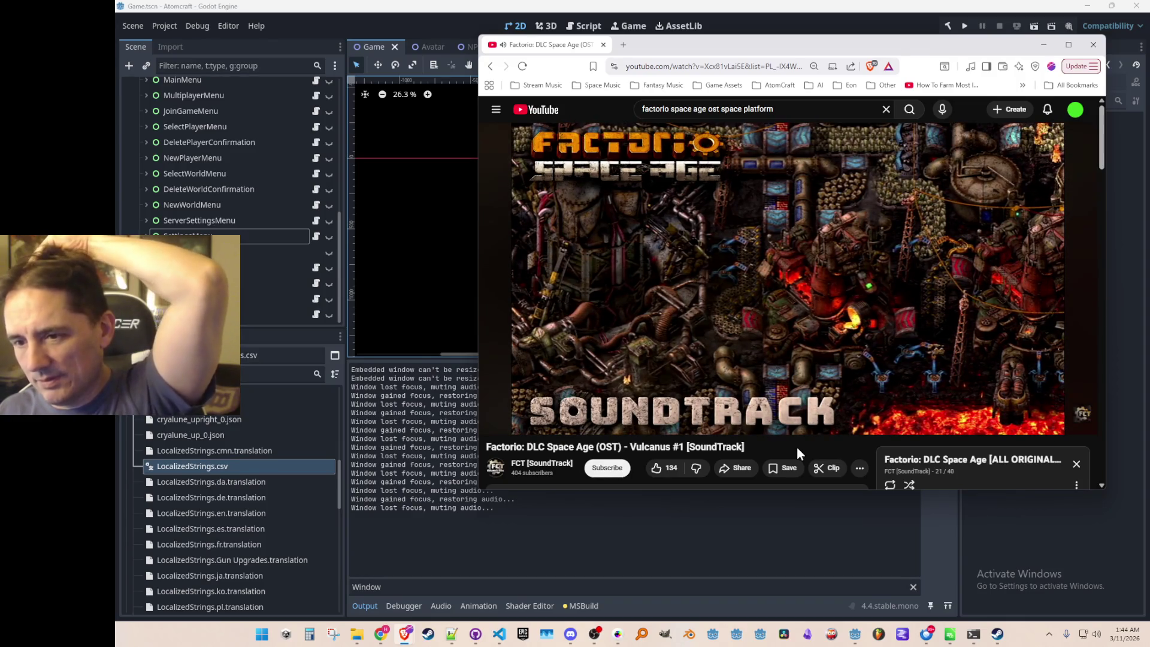
pyautogui.moveTo(797, 448); pyautogui.dragTo(796, 452)
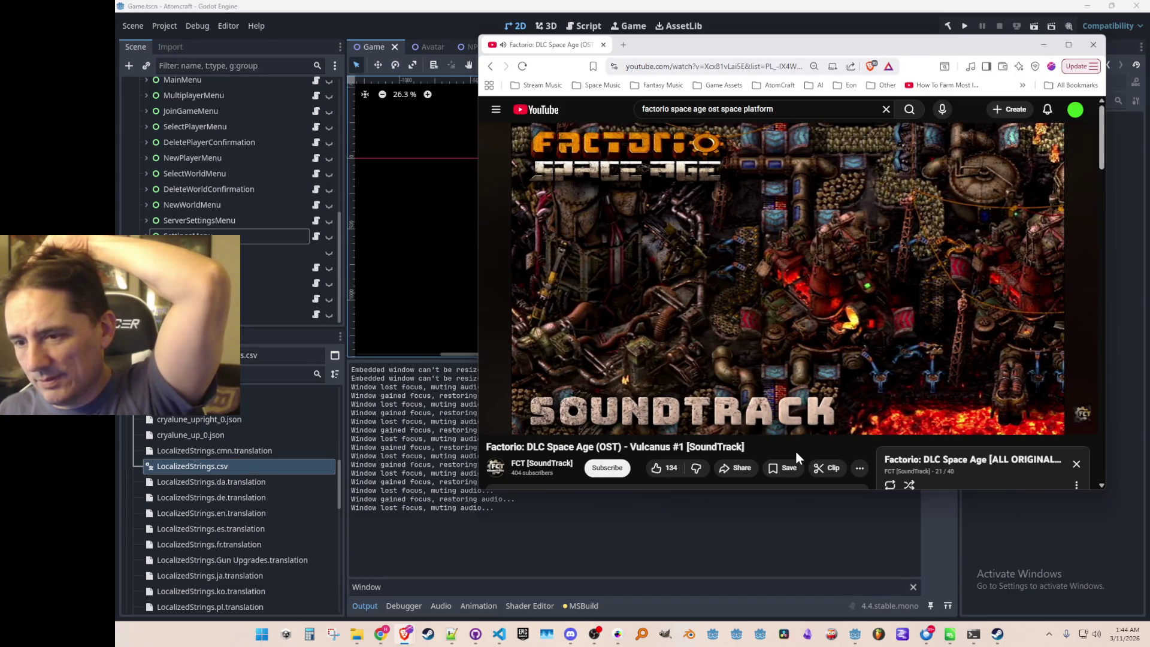
pyautogui.click(795, 450)
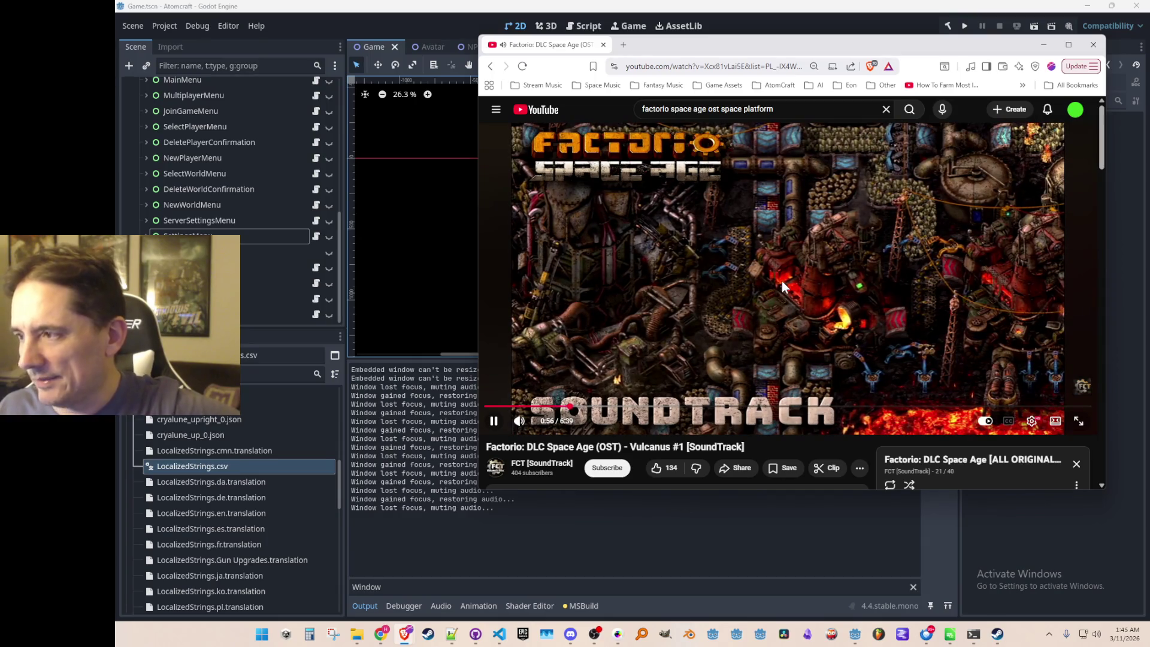
pyautogui.scroll(-1, 794, 397)
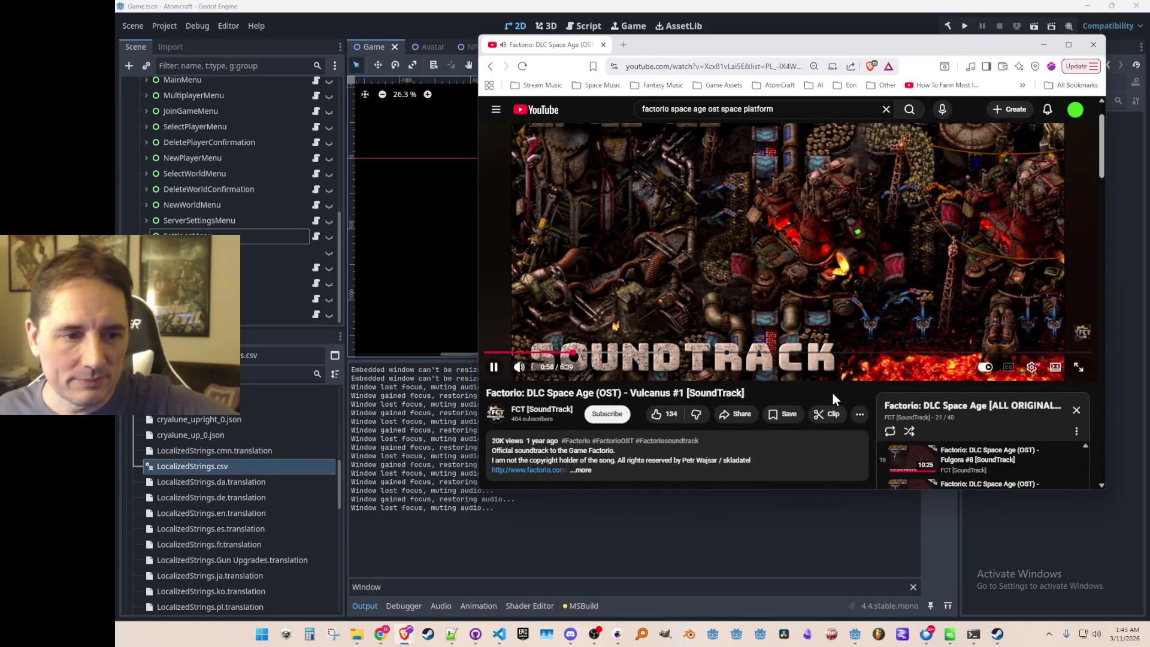
pyautogui.tripleClick(748, 392)
pyautogui.click(745, 389)
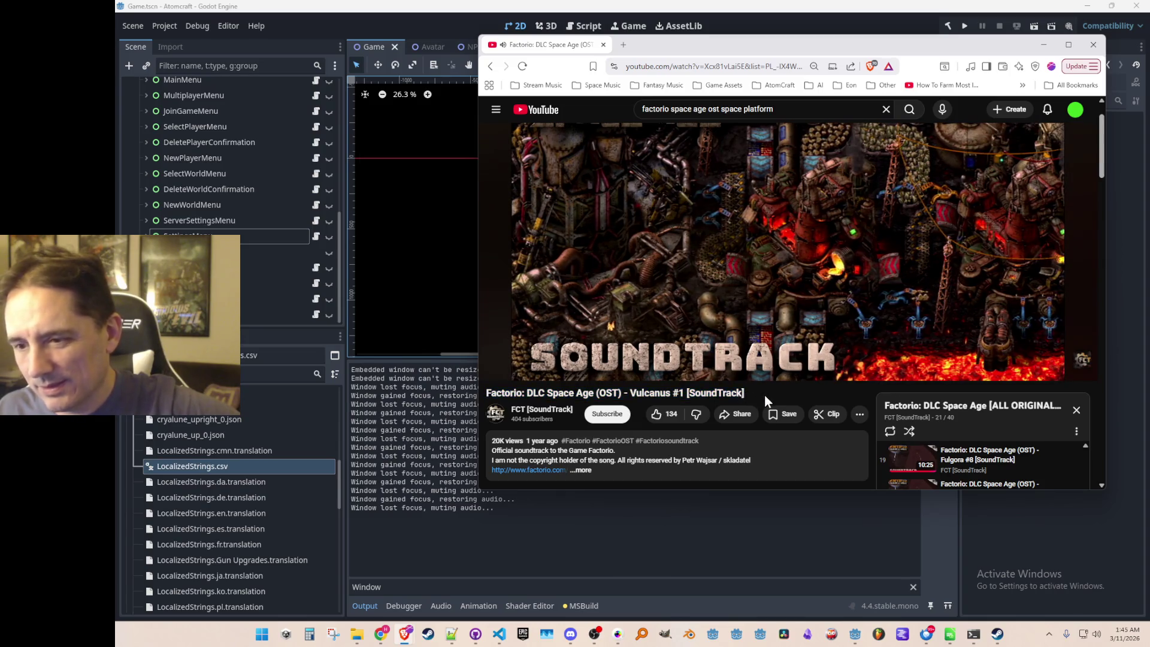
pyautogui.scroll(1, 771, 392)
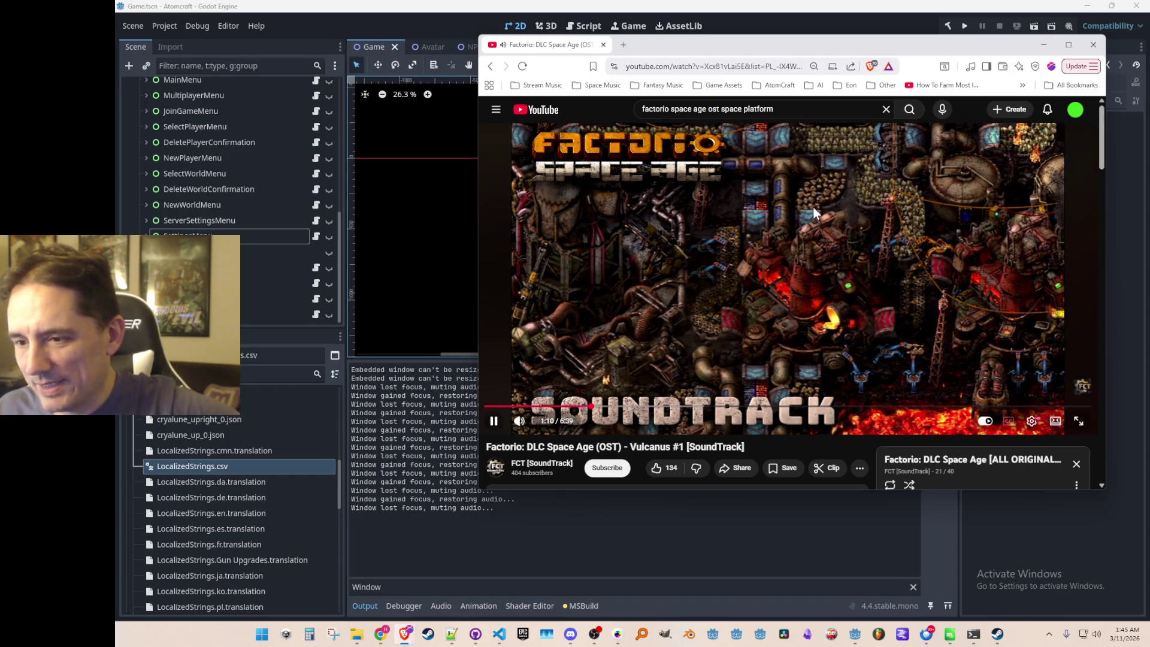
# Pause Vulcanus #1 at 1:12, play Vulcanus #2 from 1:14 and Vulcanus #3 from 2:15.
pyautogui.click(903, 276)
pyautogui.scroll(-5, 904, 217)
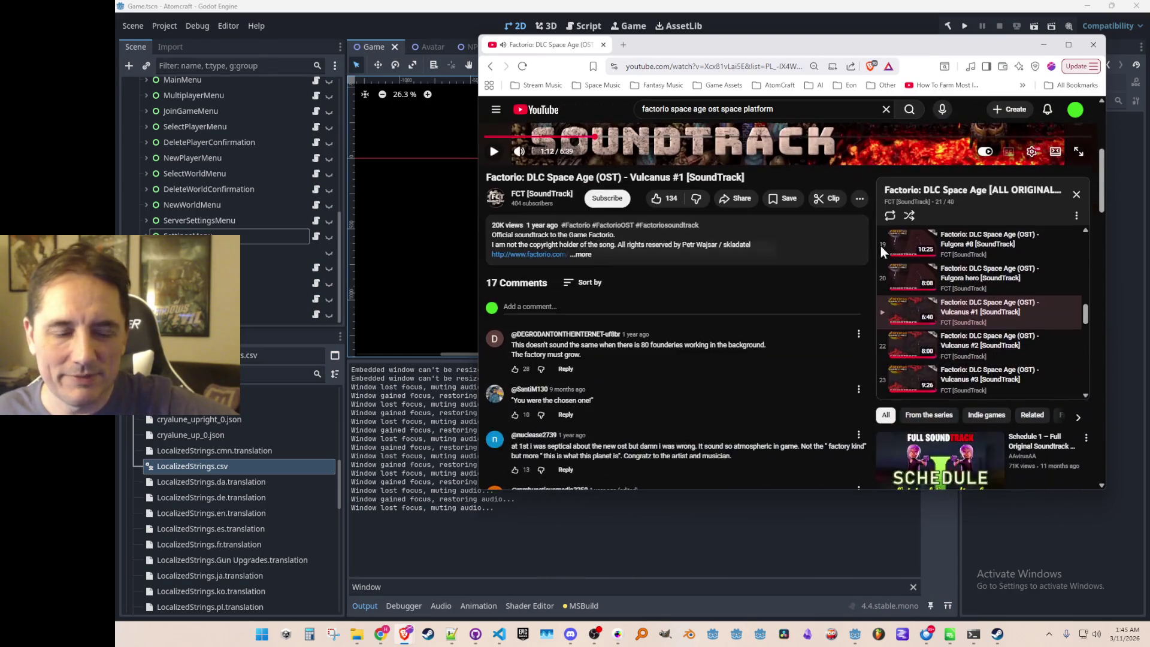
pyautogui.click(958, 344)
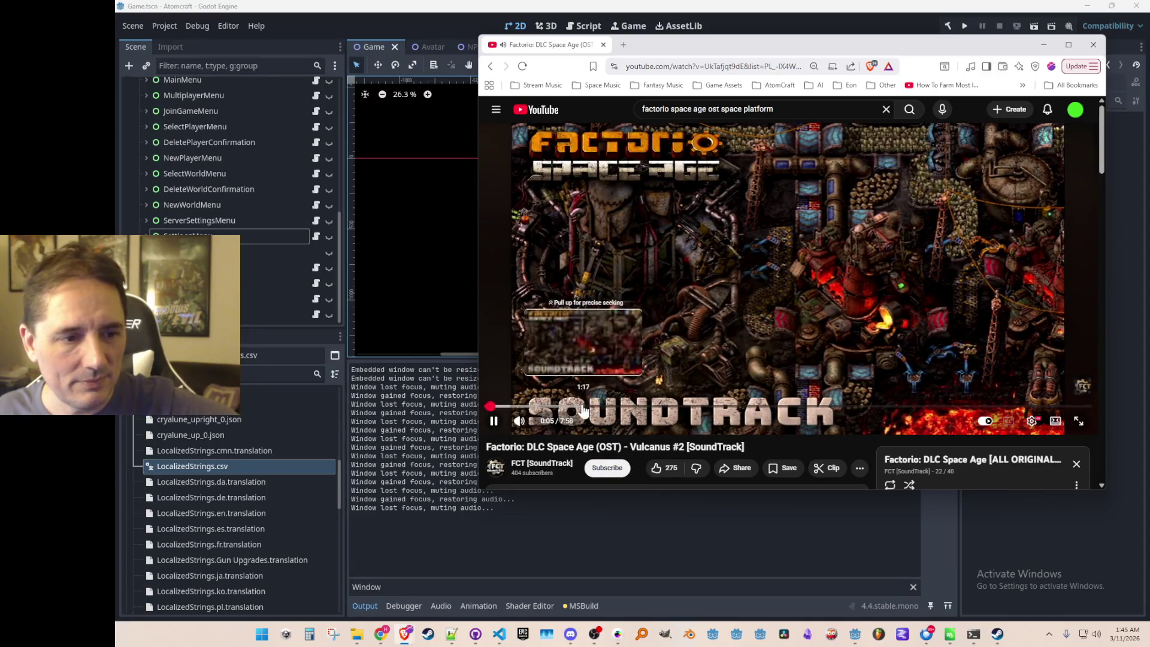
pyautogui.click(582, 407)
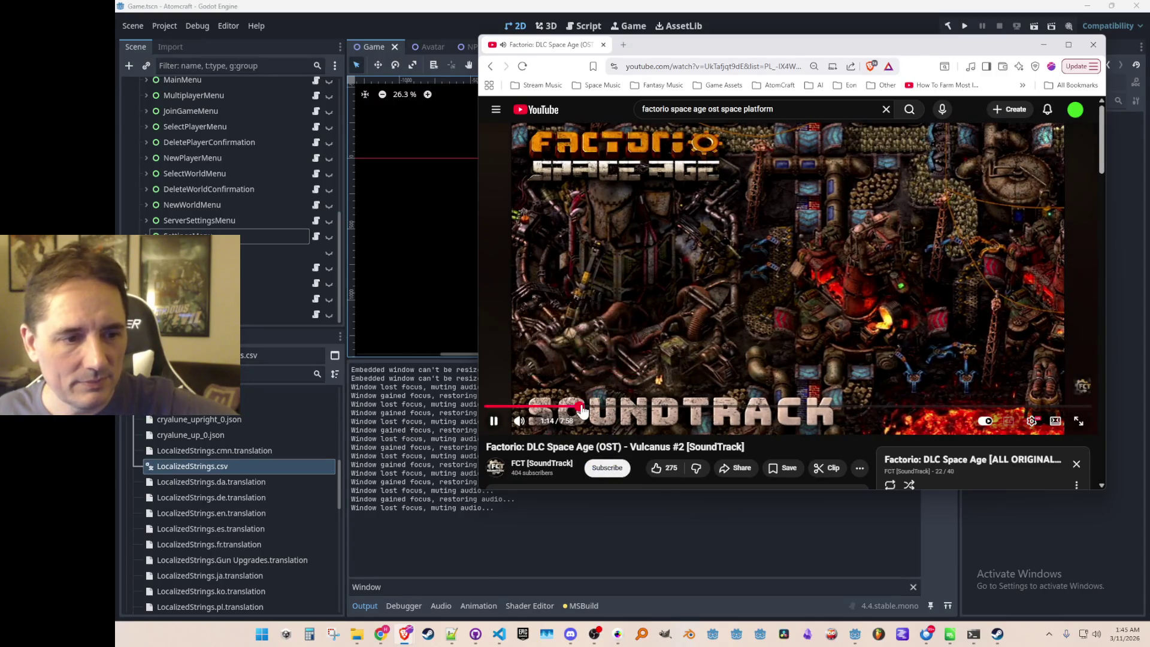
pyautogui.scroll(-3, 960, 459)
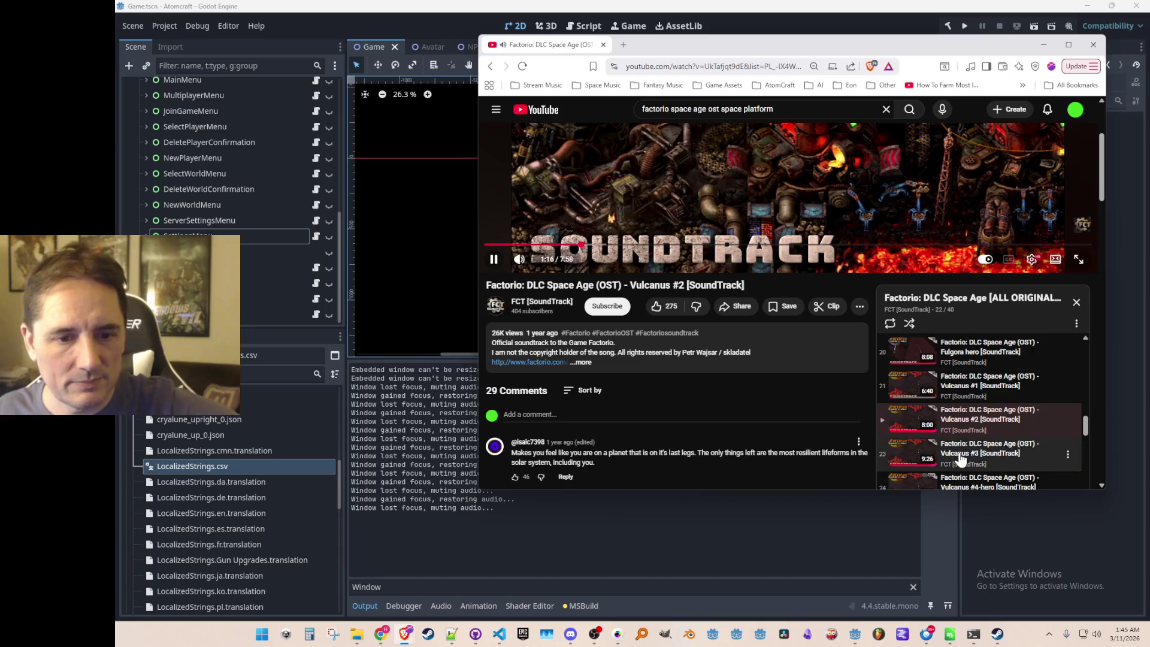
pyautogui.click(960, 459)
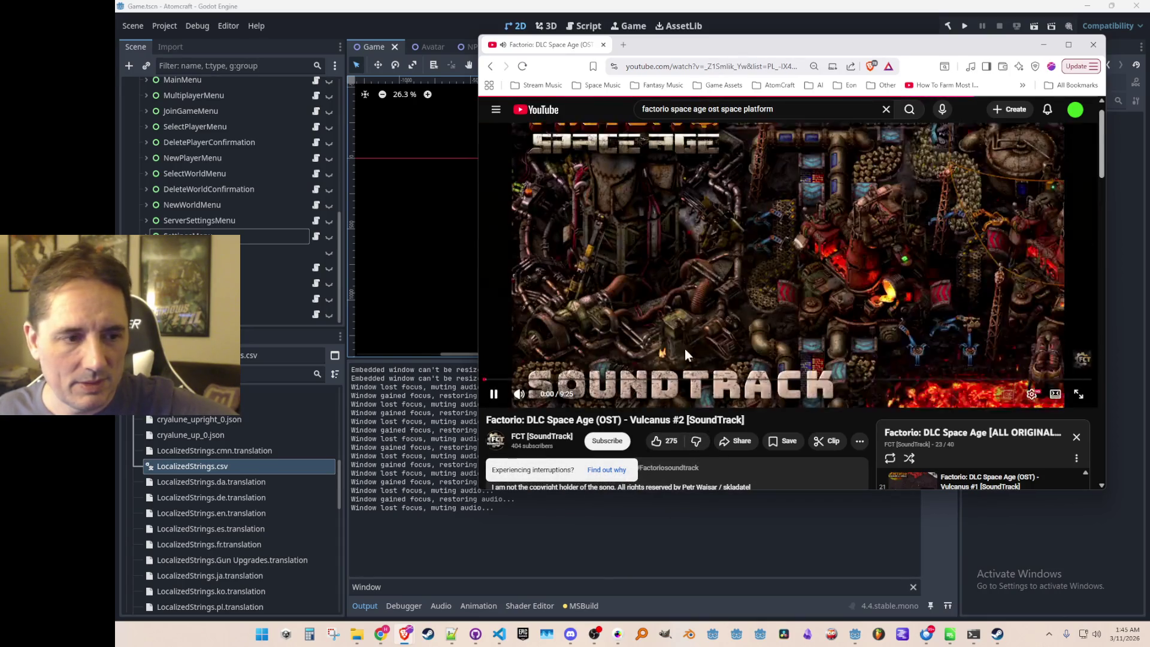
pyautogui.click(630, 406)
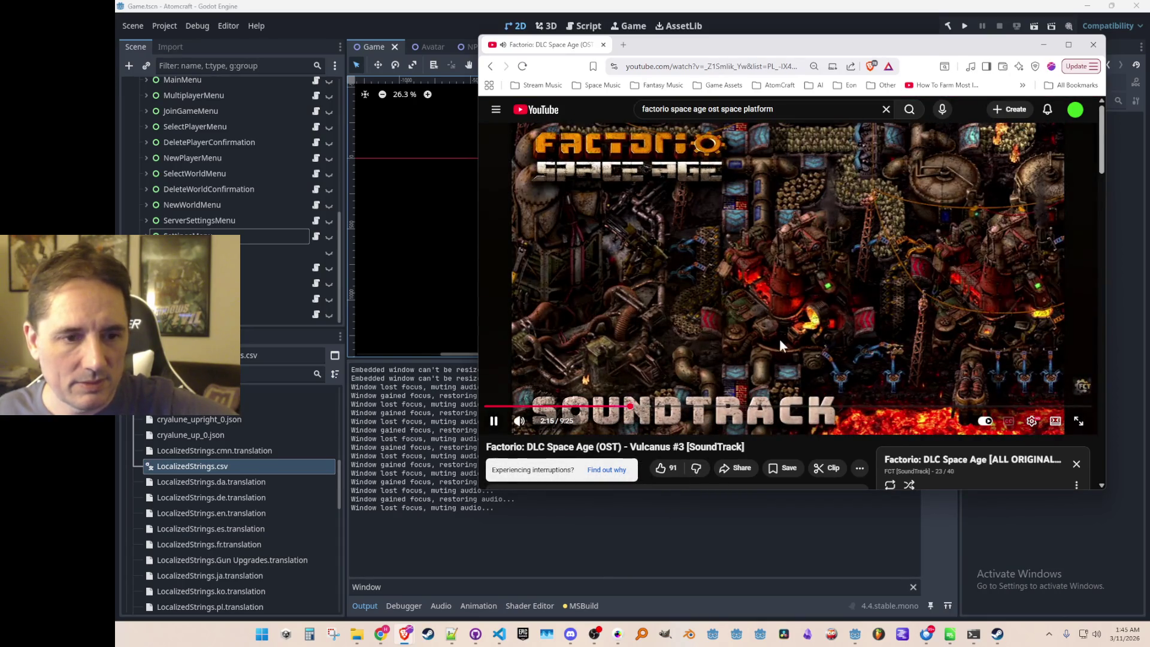
# Skip to Vulcanus #4-hero at 1:00, then Vulcanus #5 at 1:44.
pyautogui.scroll(-3, 778, 339)
pyautogui.scroll(3, 769, 348)
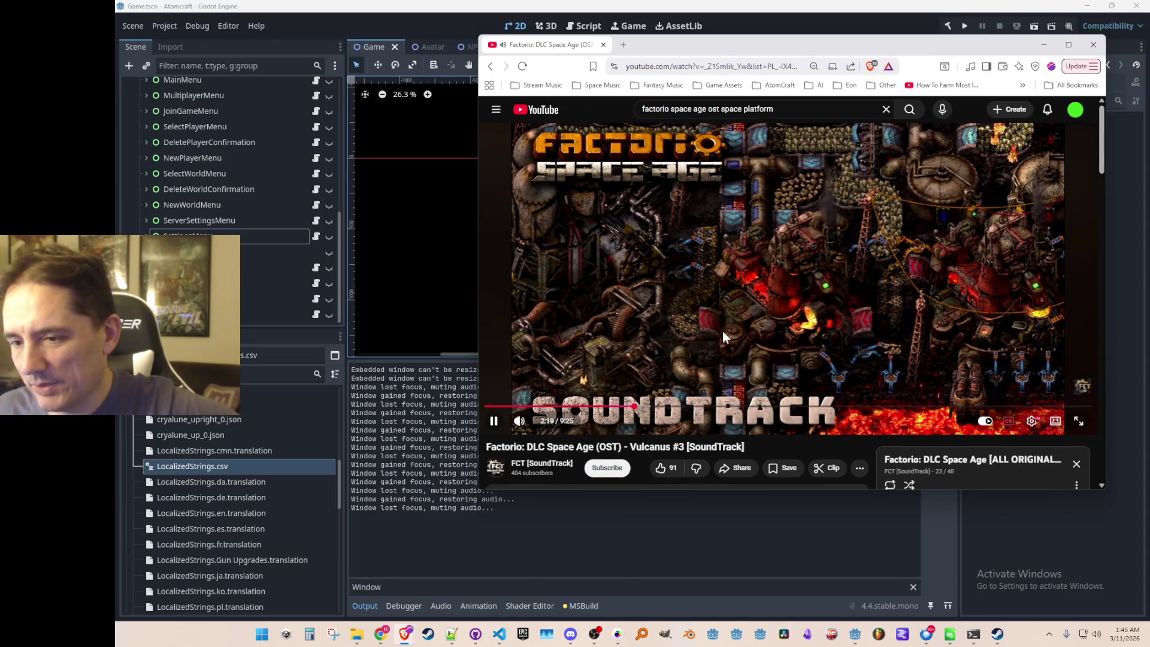
pyautogui.scroll(-4, 767, 286)
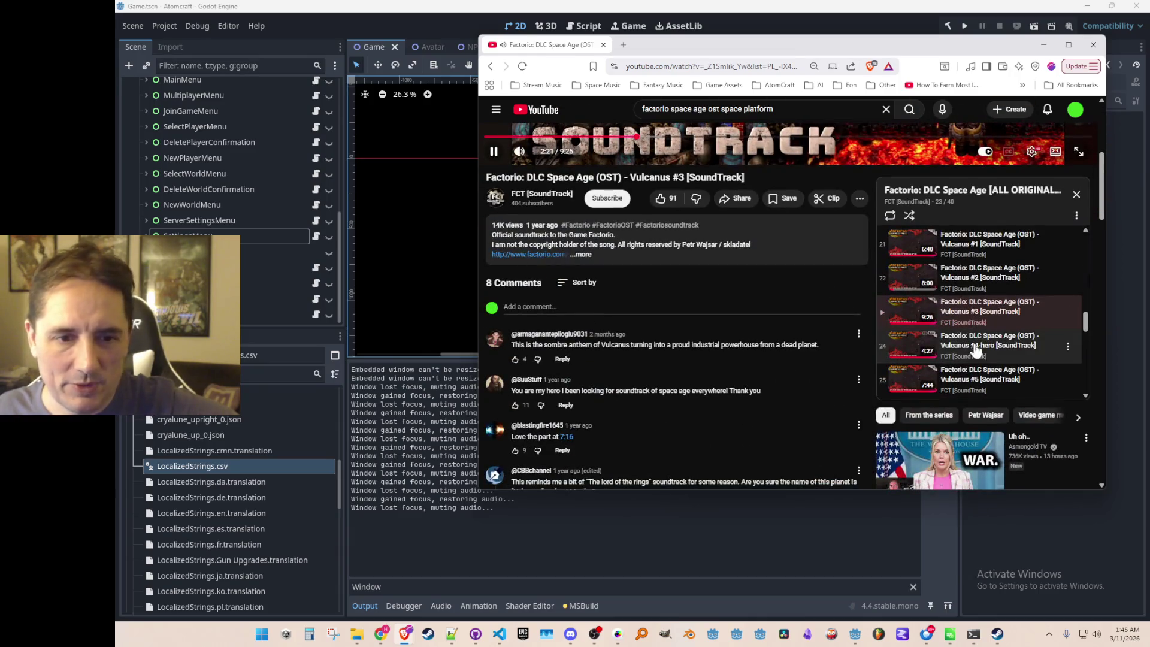
pyautogui.hotkey('shift', 'n')
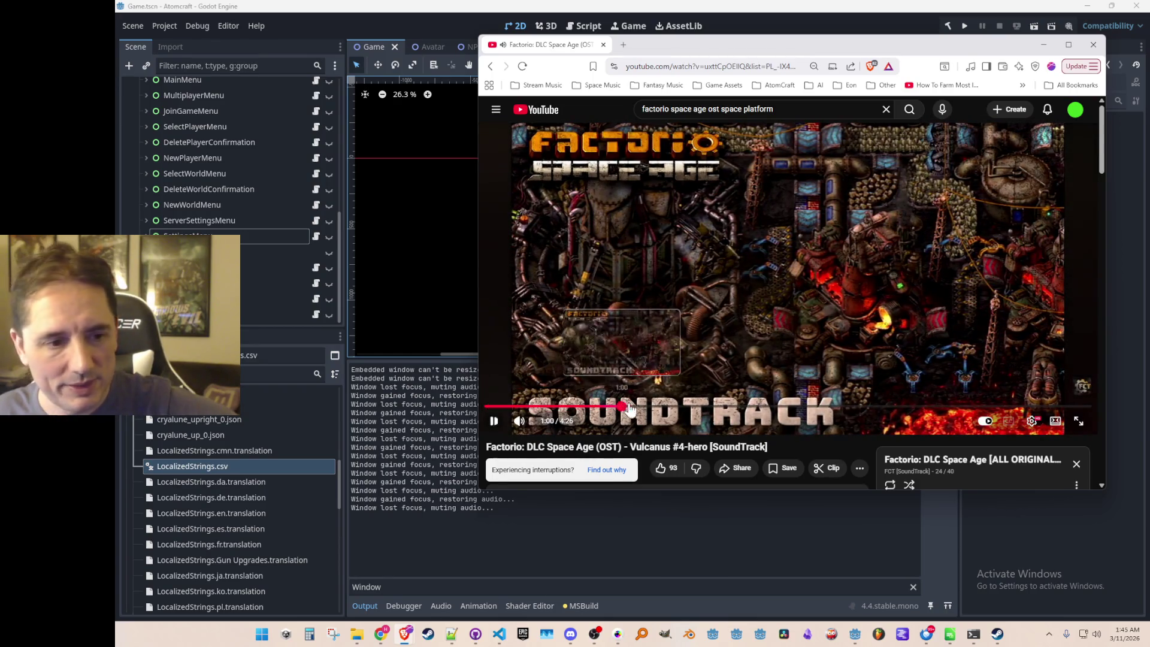
pyautogui.click(623, 406)
pyautogui.scroll(-3, 839, 335)
pyautogui.click(970, 399)
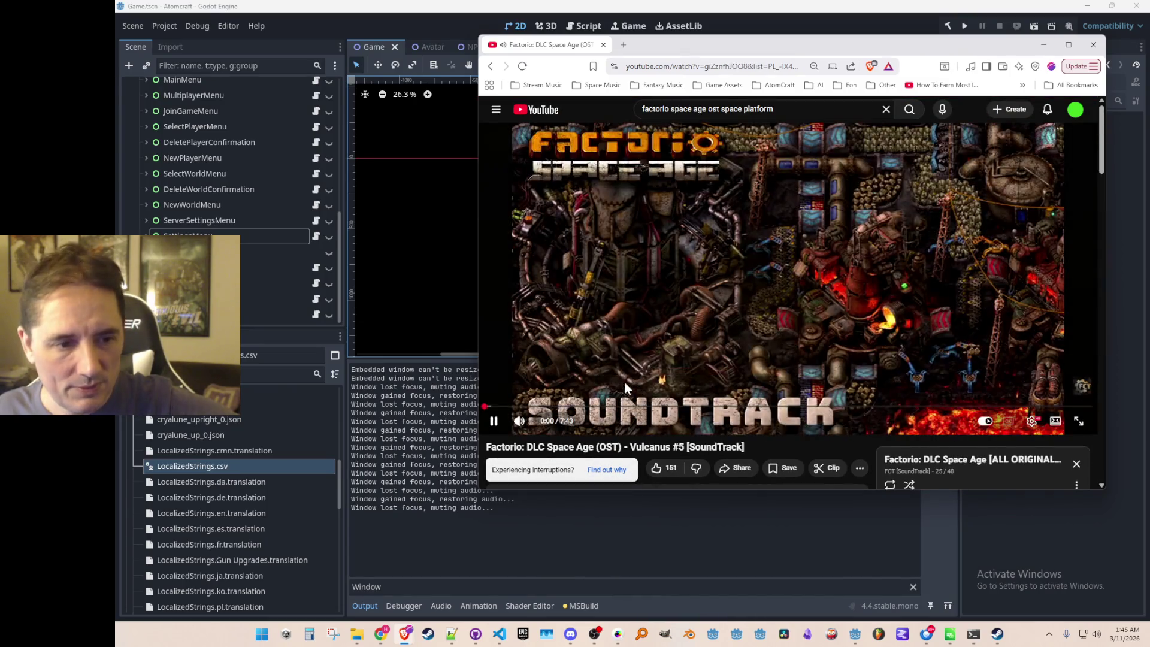
pyautogui.click(623, 406)
# Play Vulcanus #6 about two minutes in, move the browser aside and return to Godot.
pyautogui.scroll(-3, 848, 354)
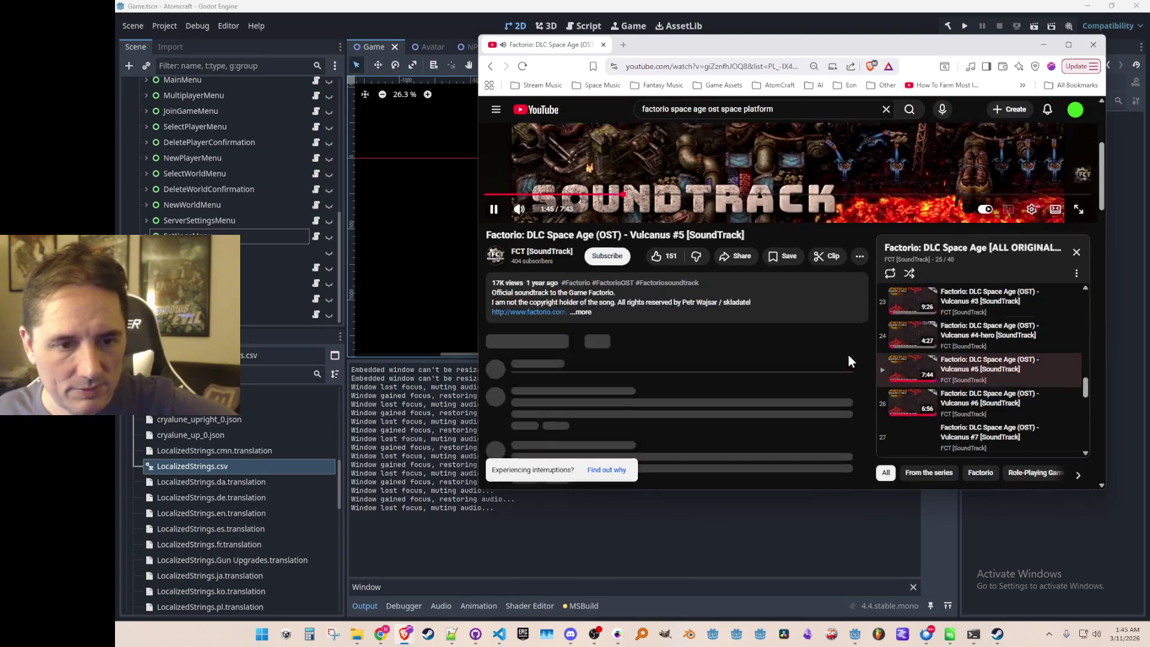
pyautogui.click(941, 412)
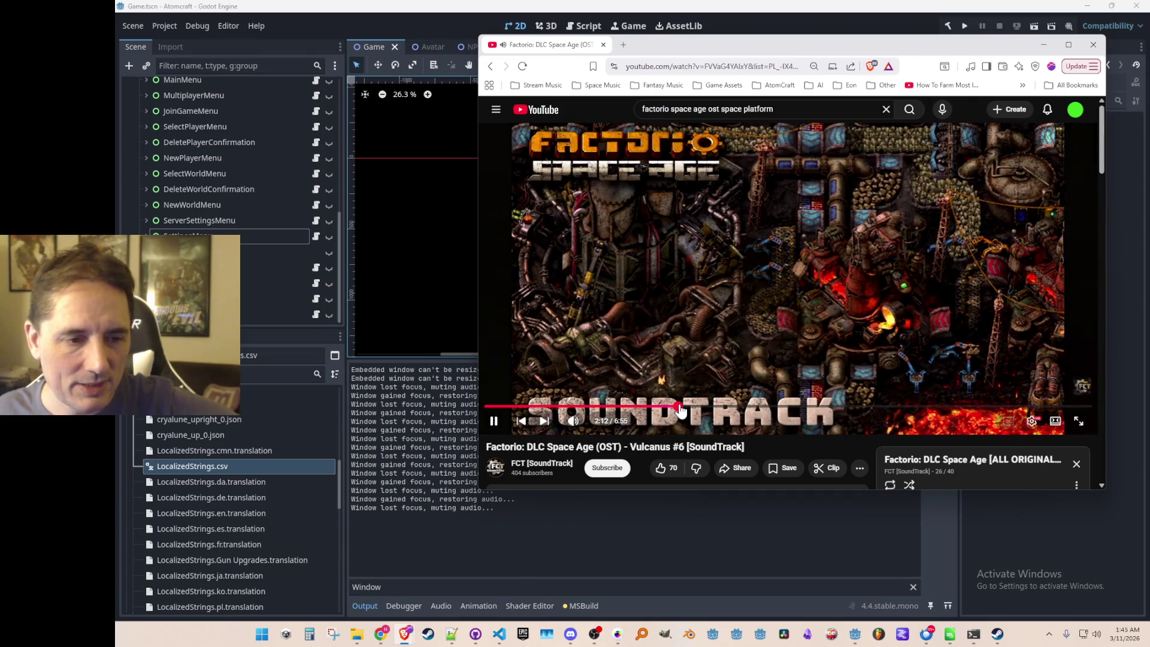
pyautogui.click(678, 407)
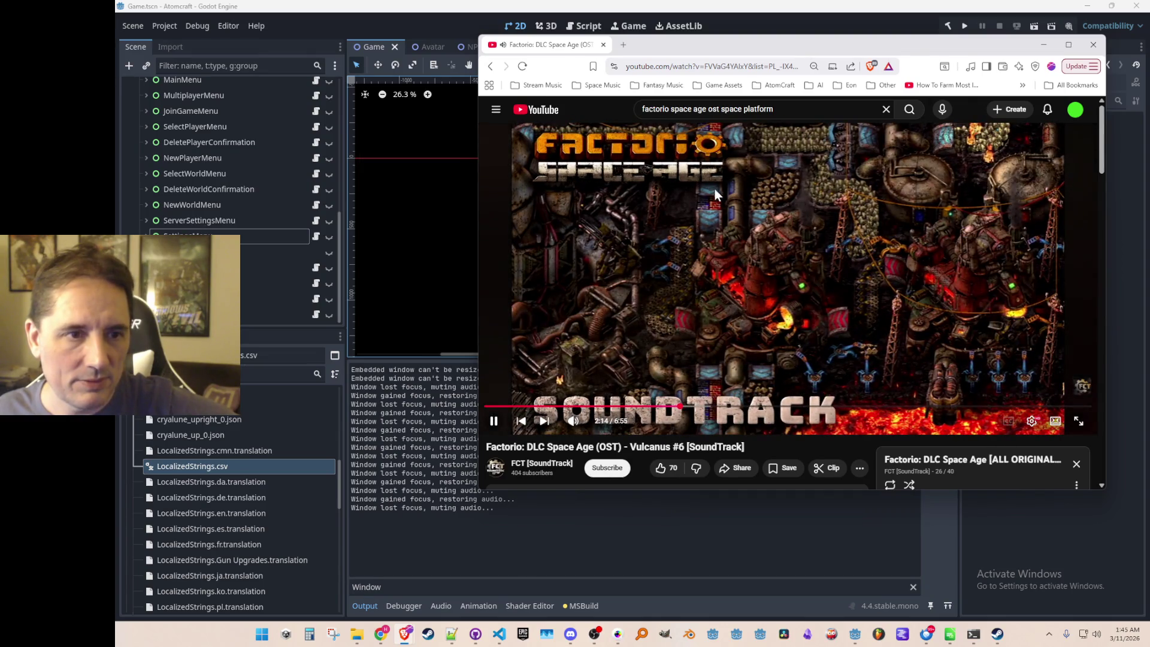
pyautogui.moveTo(655, 49)
pyautogui.mouseDown()
pyautogui.moveTo(1149, 49)
pyautogui.moveTo(637, 186)
pyautogui.moveTo(619, 52)
pyautogui.moveTo(646, 44)
pyautogui.moveTo(688, 54)
pyautogui.moveTo(661, 62)
pyautogui.moveTo(680, 63)
pyautogui.mouseUp()
pyautogui.hotkey('alt', 'Tab')
pyautogui.hotkey('alt', 'Tab')
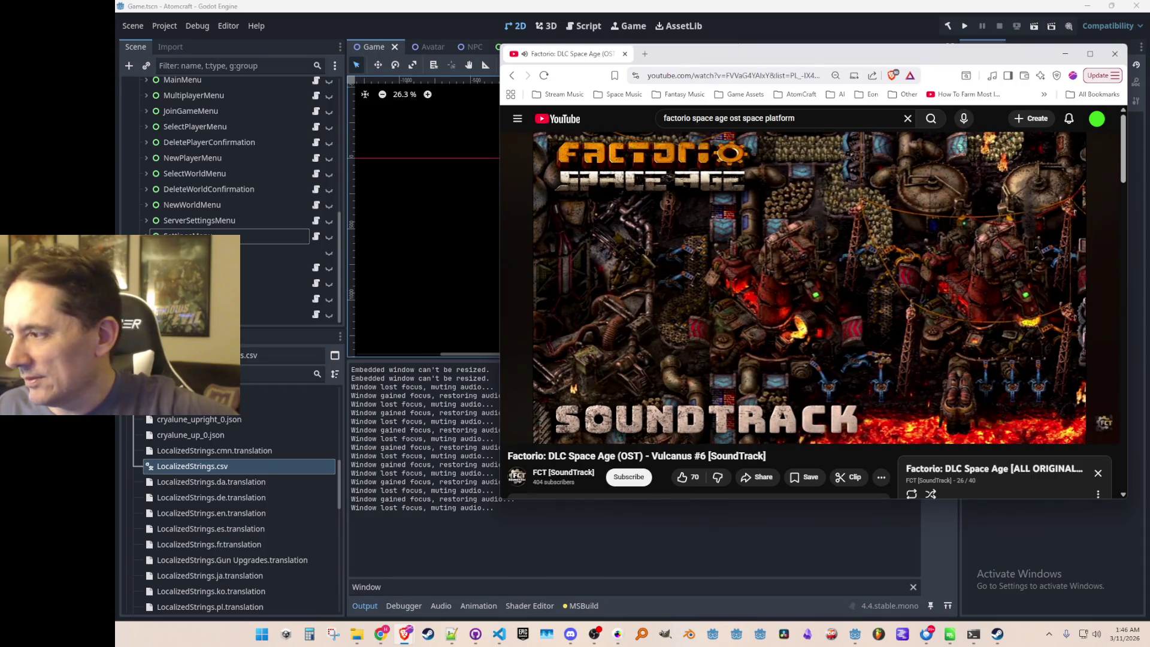
# Pause the Vulcanus #6 soundtrack video in Brave and switch back to the Godot editor.
pyautogui.click(401, 634)
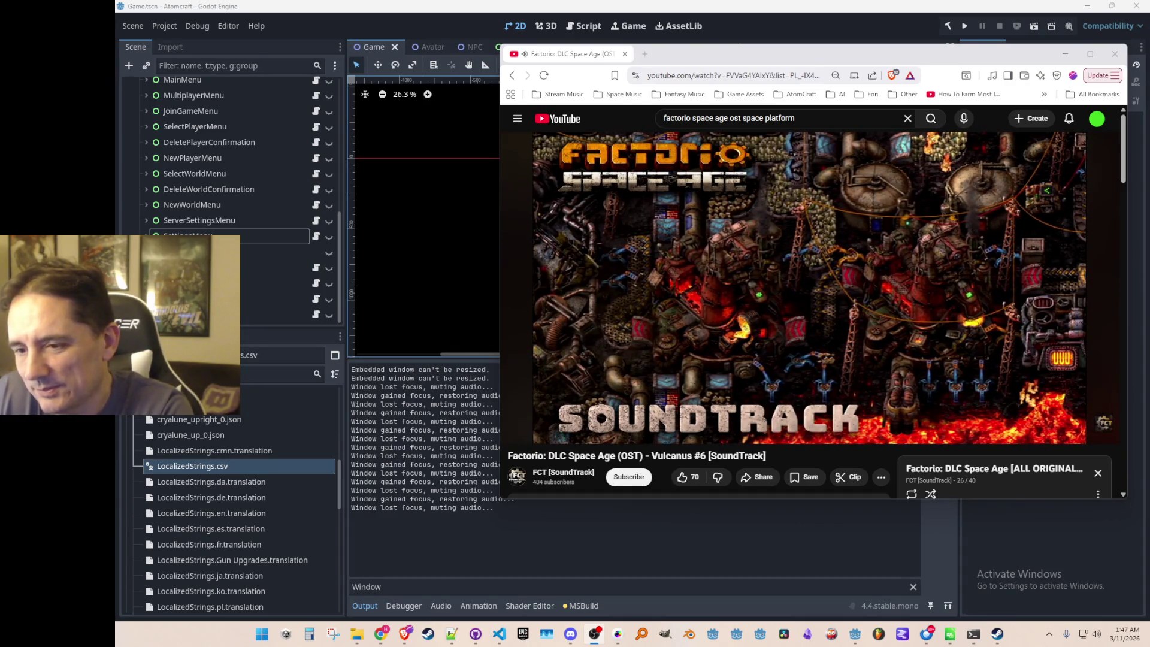
pyautogui.click(920, 175)
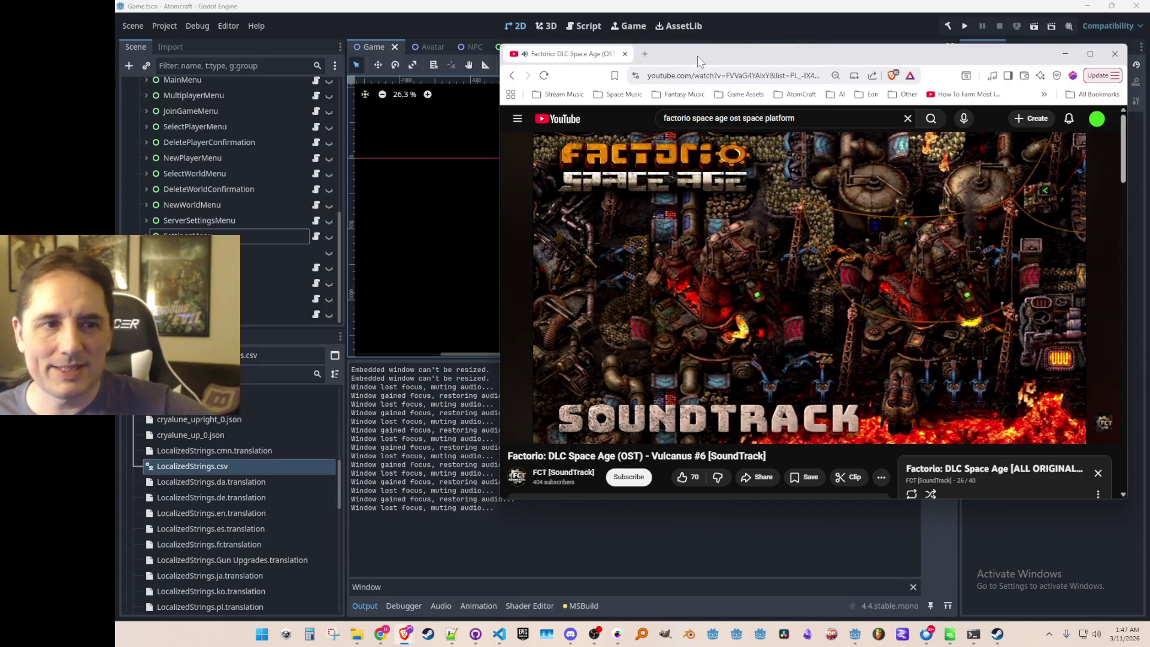
pyautogui.hotkey('alt', 'Tab')
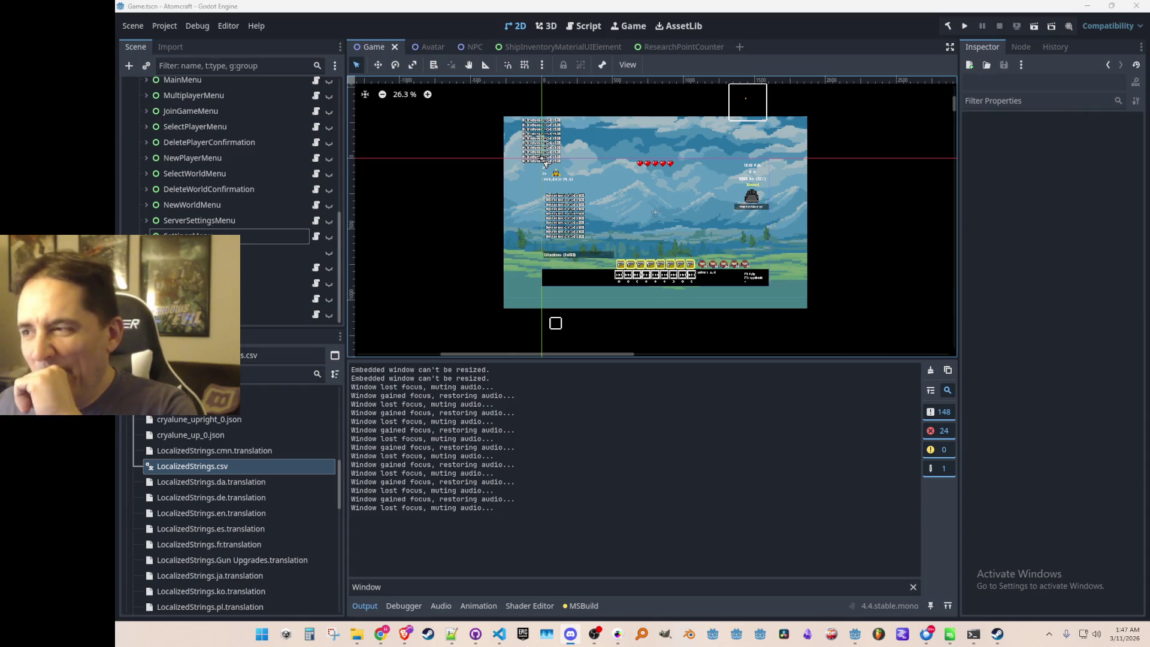
pyautogui.hotkey('alt', 'Tab')
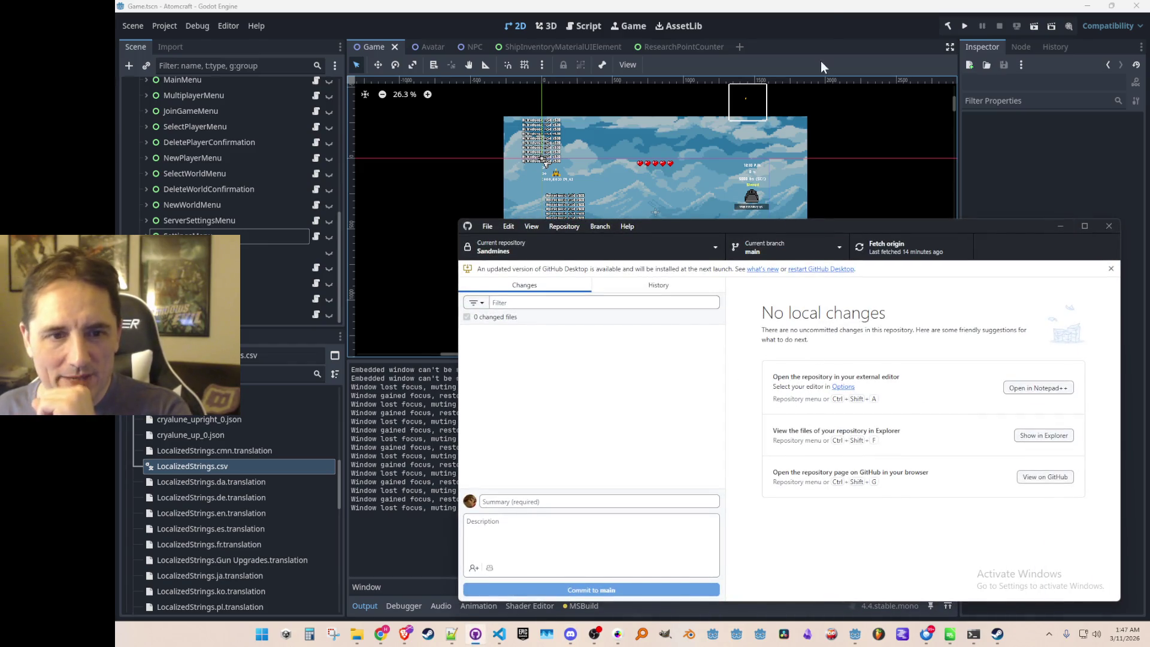
pyautogui.hotkey('alt', 'Tab')
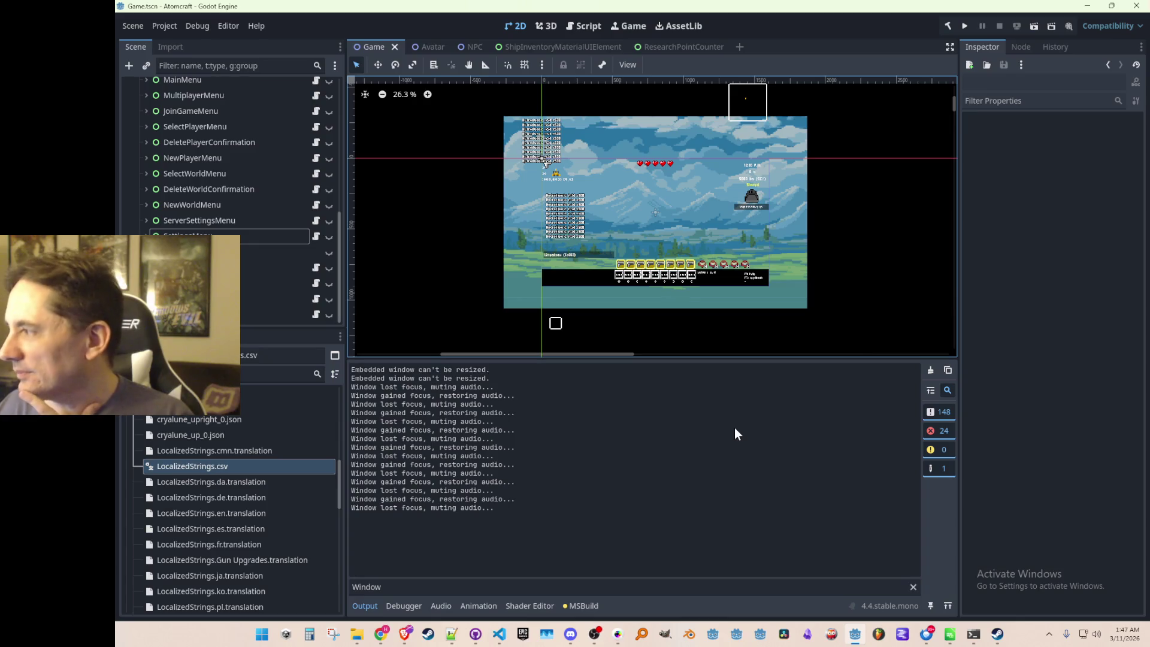
pyautogui.hotkey('alt', 'Tab')
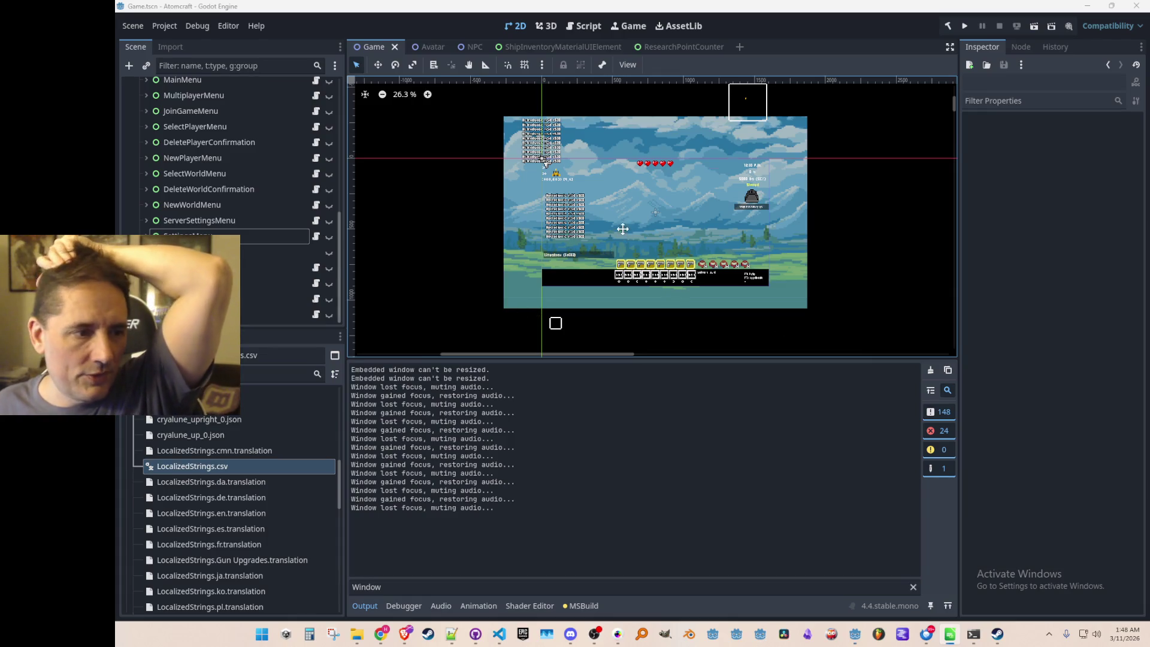
# Collapse the Data folder in the FileSystem dock and select the Art folder.
pyautogui.moveTo(623, 229); pyautogui.dragTo(631, 219)
pyautogui.scroll(10, 218, 509)
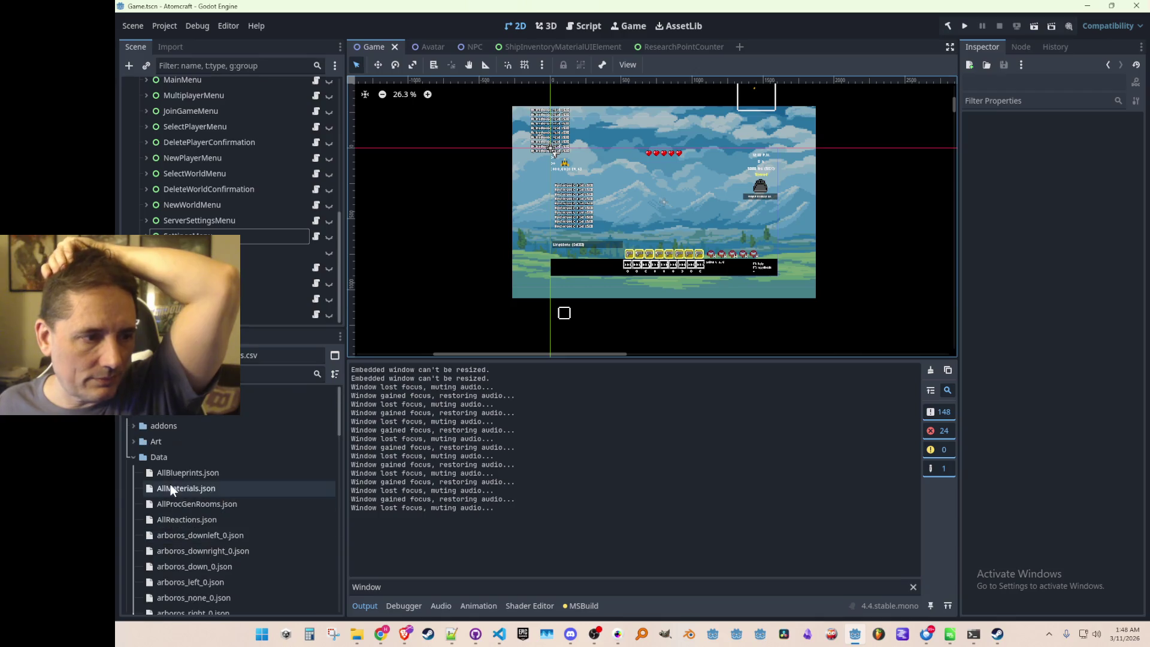
pyautogui.click(133, 456)
pyautogui.click(144, 441)
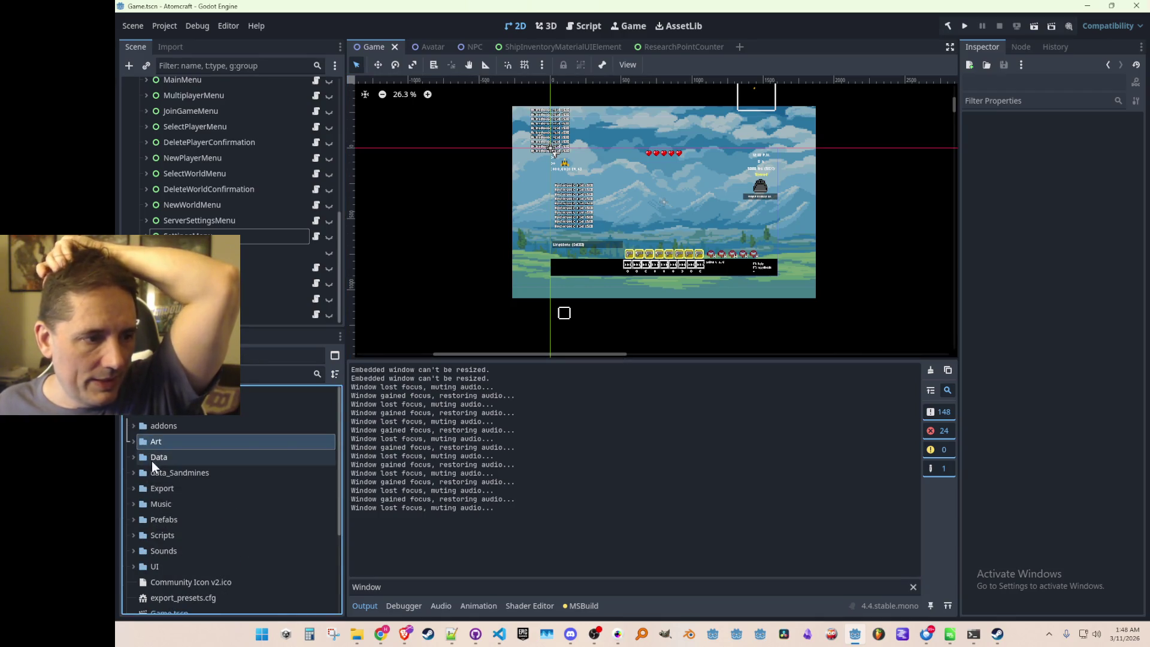
# Expand the Sounds folder, look through its .wav files, then collapse it again.
pyautogui.click(155, 551)
pyautogui.click(133, 551)
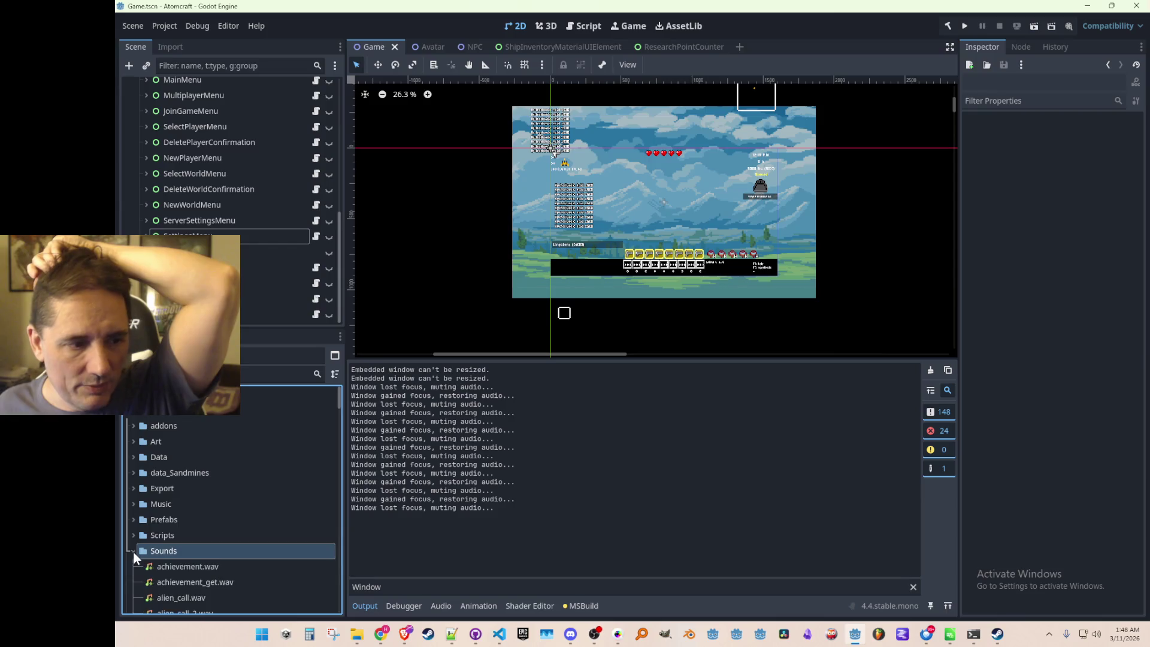
pyautogui.scroll(-8, 194, 455)
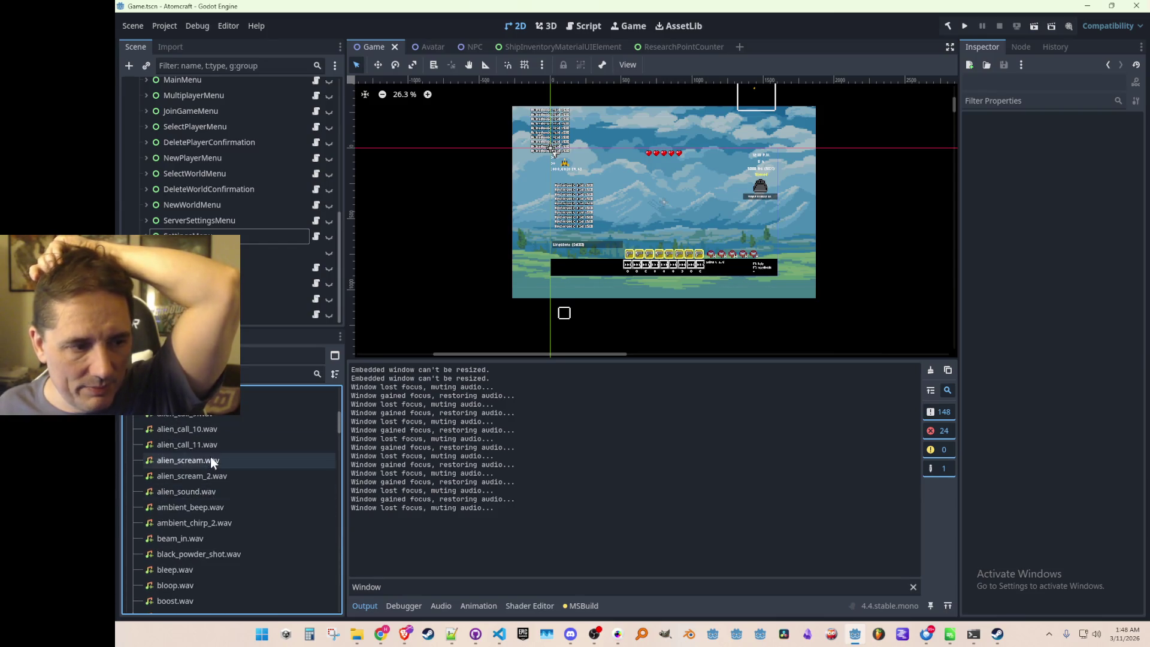
pyautogui.scroll(5, 211, 458)
pyautogui.click(132, 438)
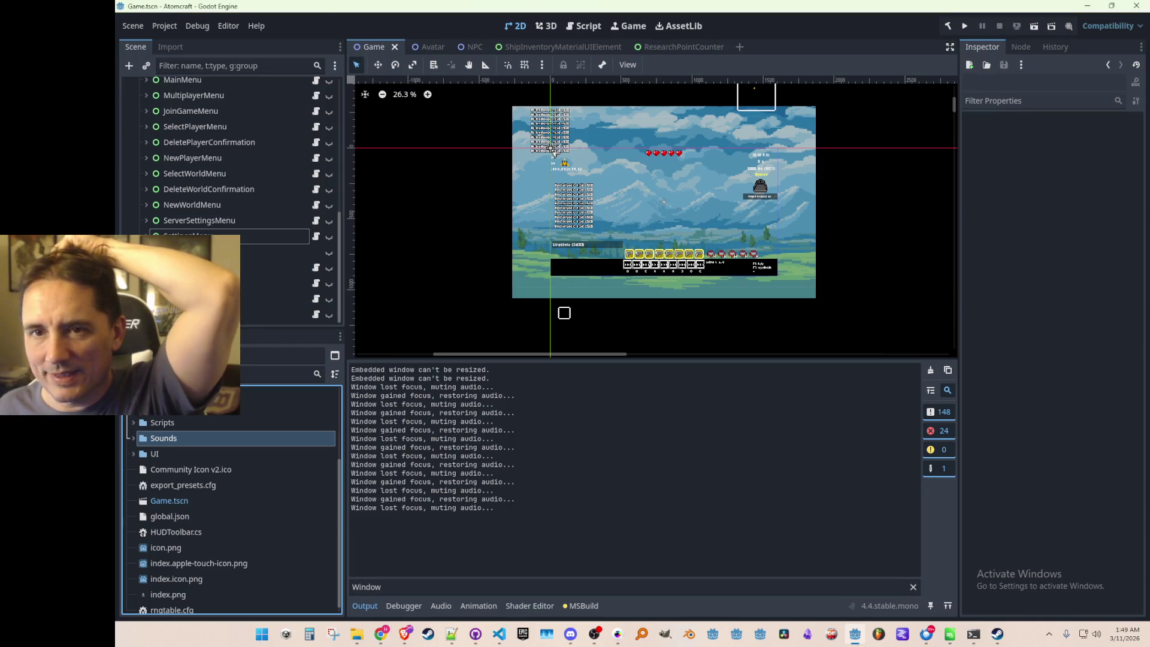
pyautogui.moveTo(792, 227)
pyautogui.mouseDown()
pyautogui.moveTo(777, 237)
pyautogui.moveTo(785, 222)
pyautogui.mouseUp()
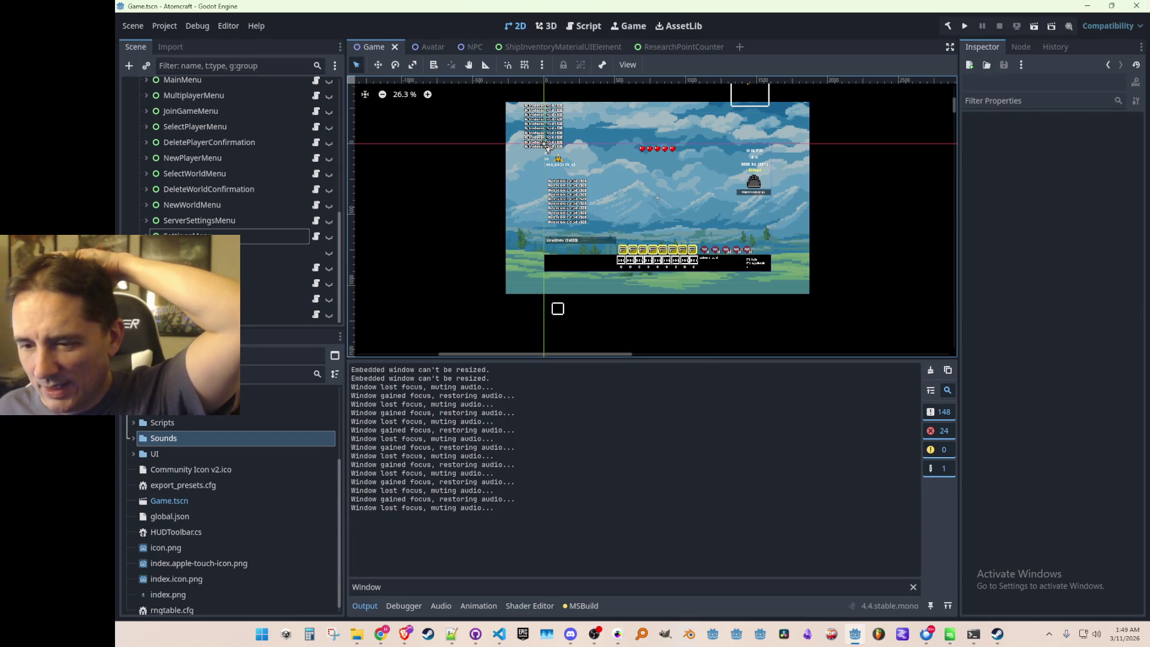
# Cycle through the open windows and bring VS Code with Audio.cs to the front.
pyautogui.hotkey('alt', 'Tab')
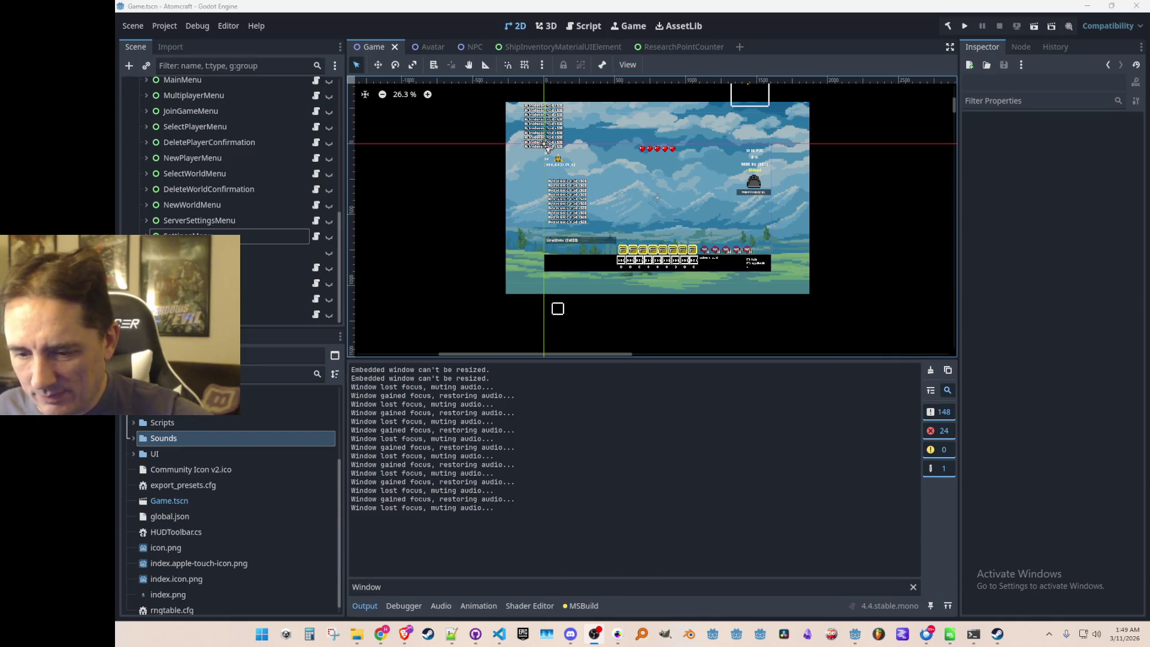
pyautogui.hotkey('alt', 'Tab')
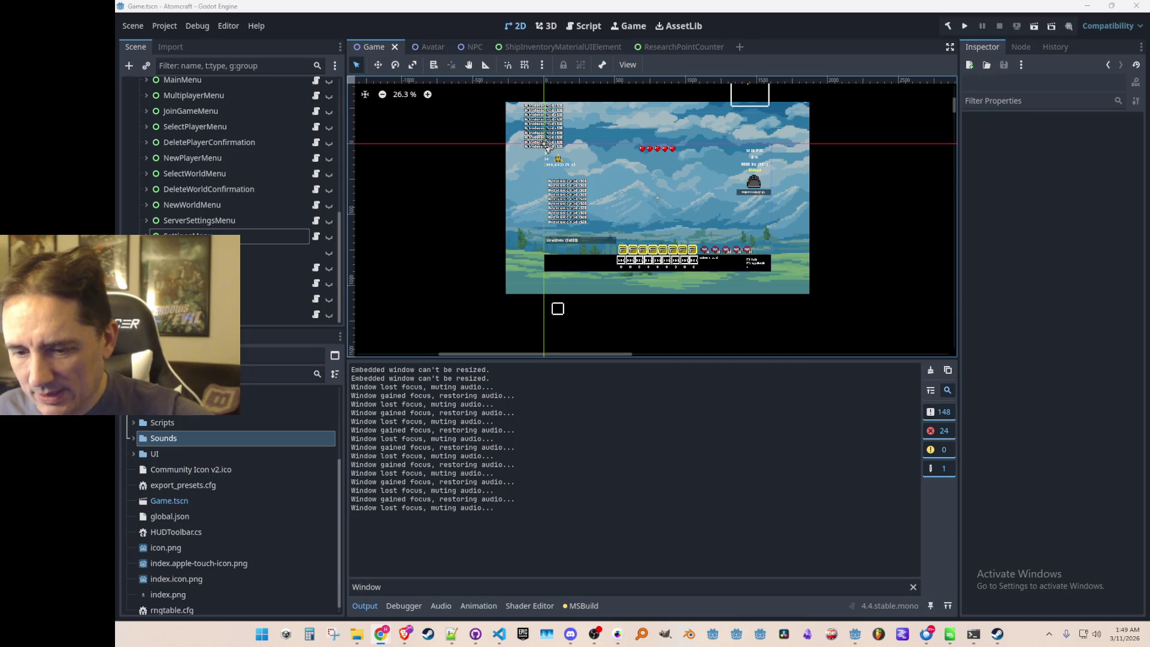
pyautogui.hotkey('alt', 'Tab')
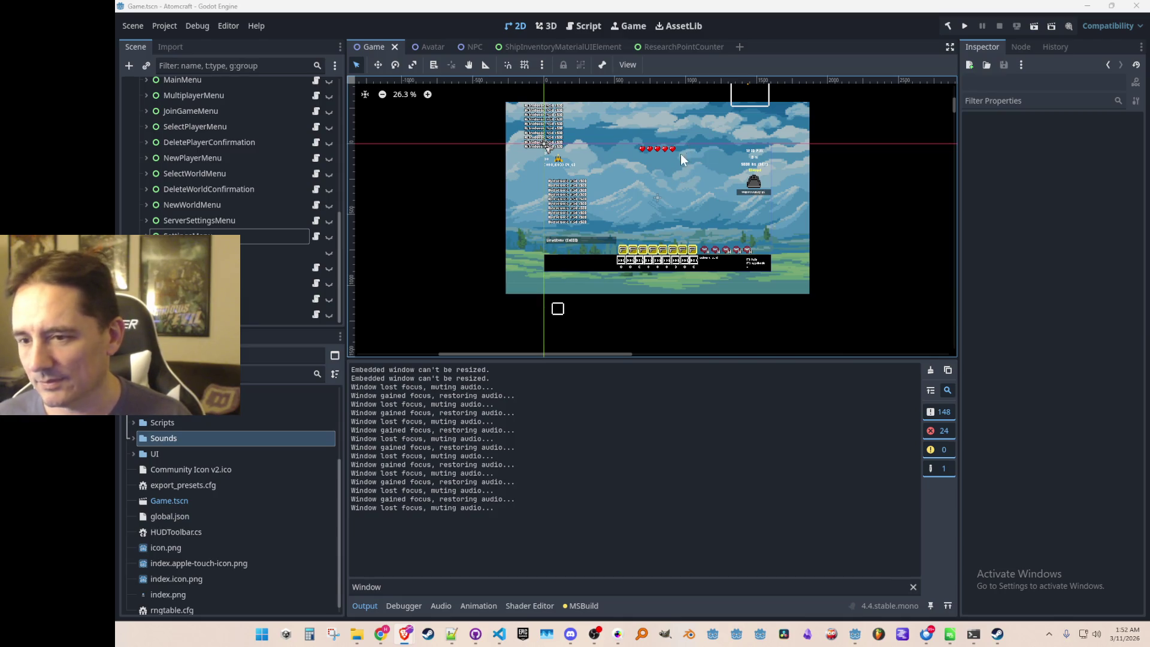
pyautogui.scroll(2, 678, 200)
pyautogui.scroll(-2, 679, 202)
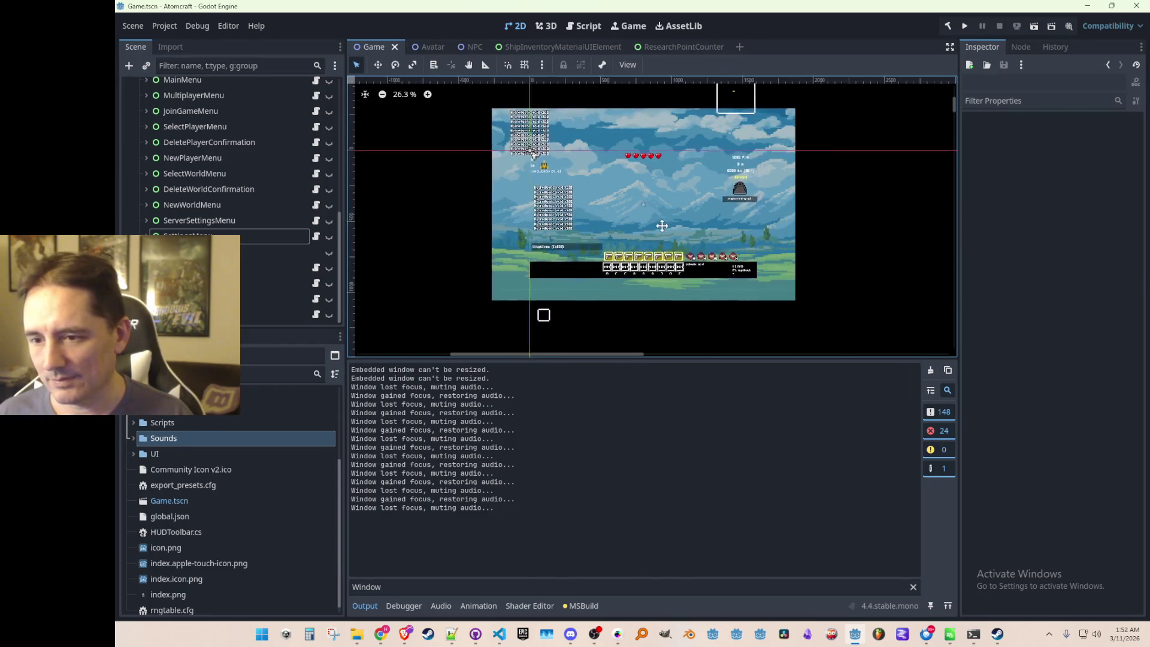
pyautogui.click(498, 633)
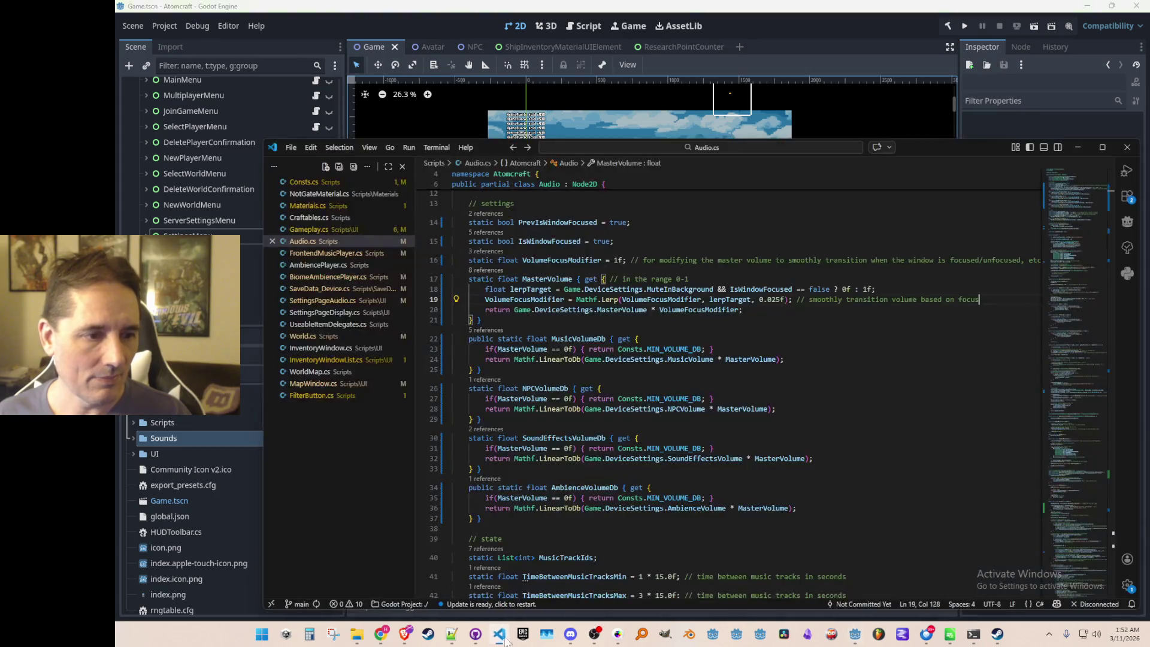
# Review Audio.cs from the MusicVolumeDb property down to the music track delay code.
pyautogui.click(841, 363)
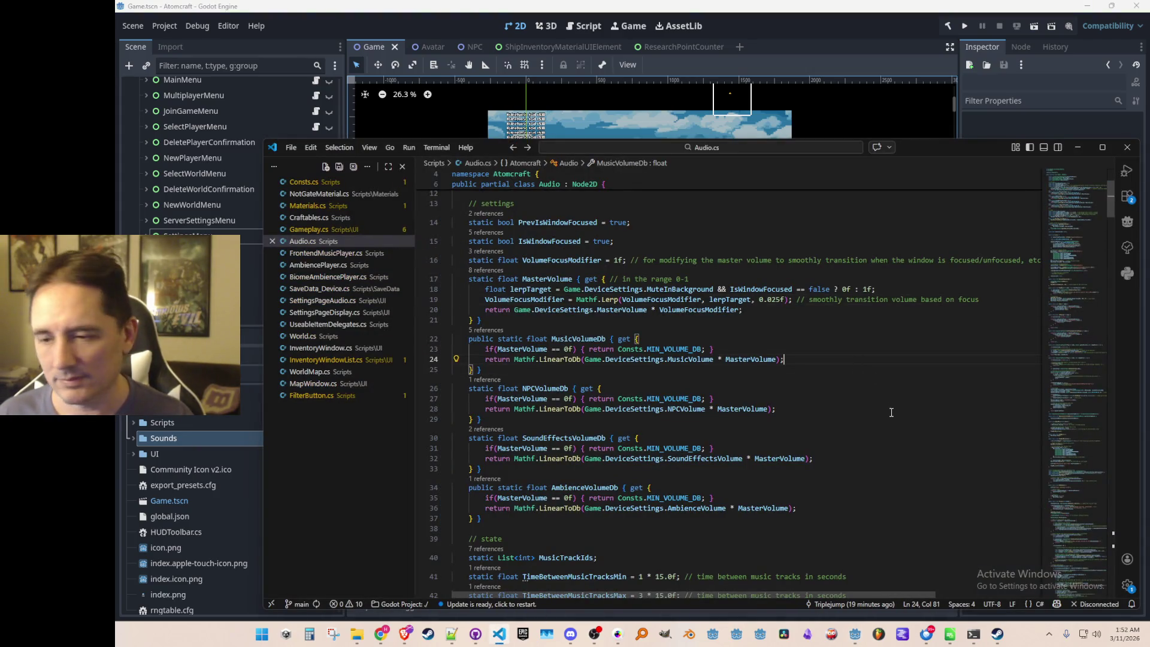
pyautogui.scroll(-1, 901, 415)
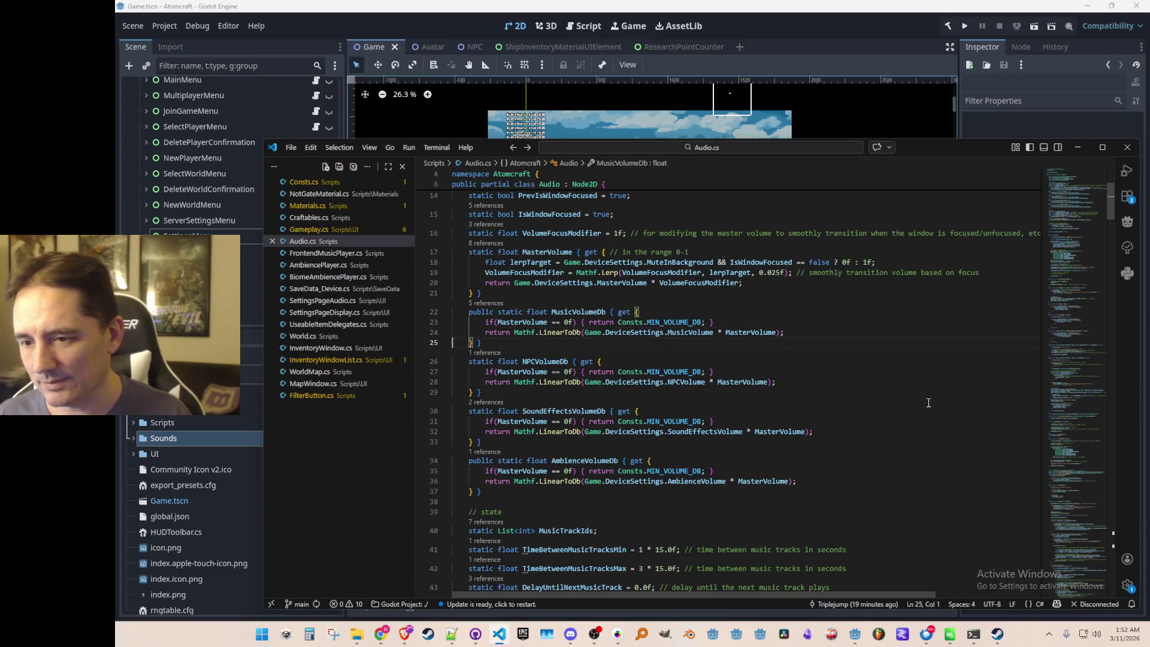
pyautogui.press('Down')
pyautogui.press('Down')
pyautogui.press('Down')
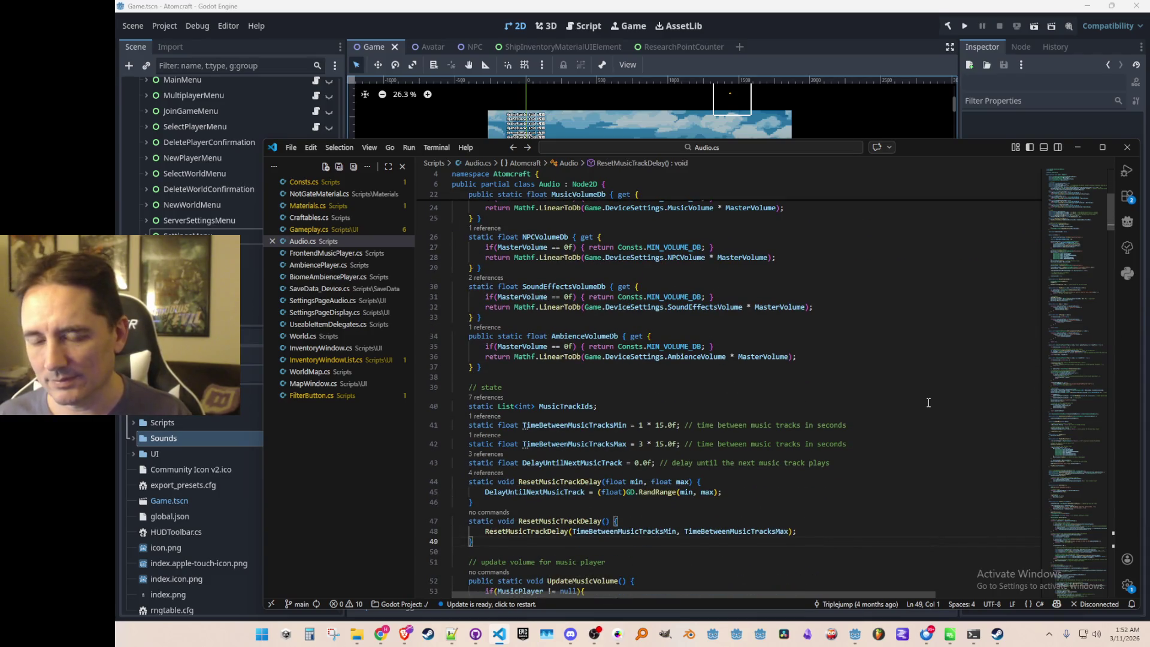
pyautogui.scroll(-3, 863, 413)
pyautogui.scroll(-7, 863, 369)
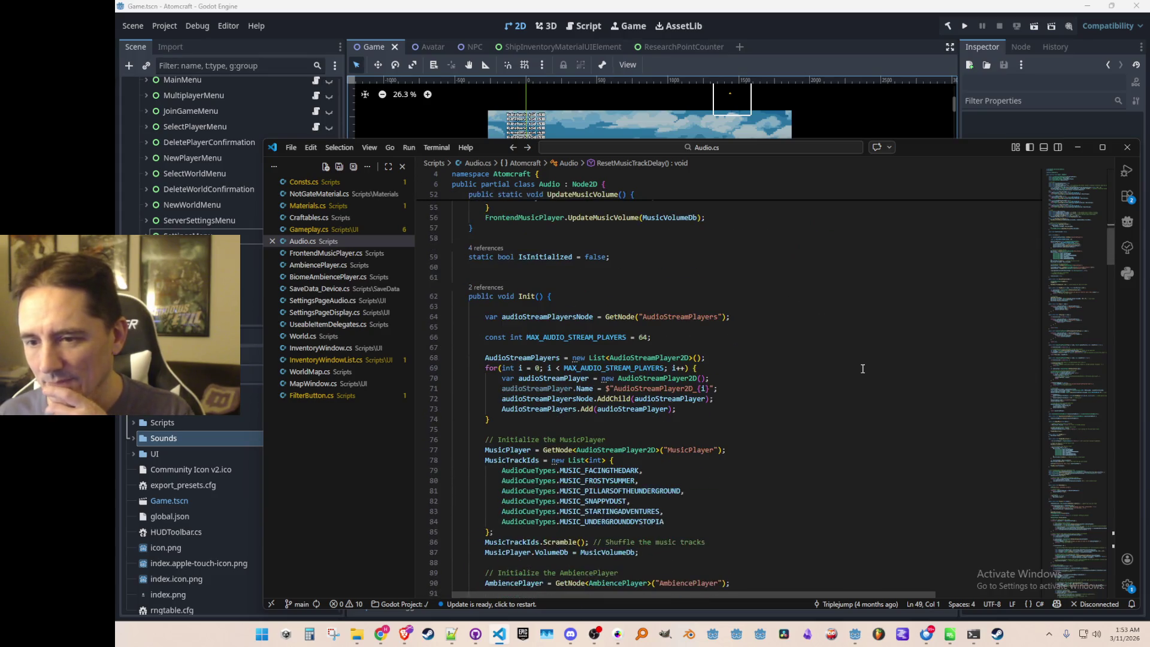
pyautogui.scroll(10, 856, 376)
pyautogui.scroll(5, 850, 384)
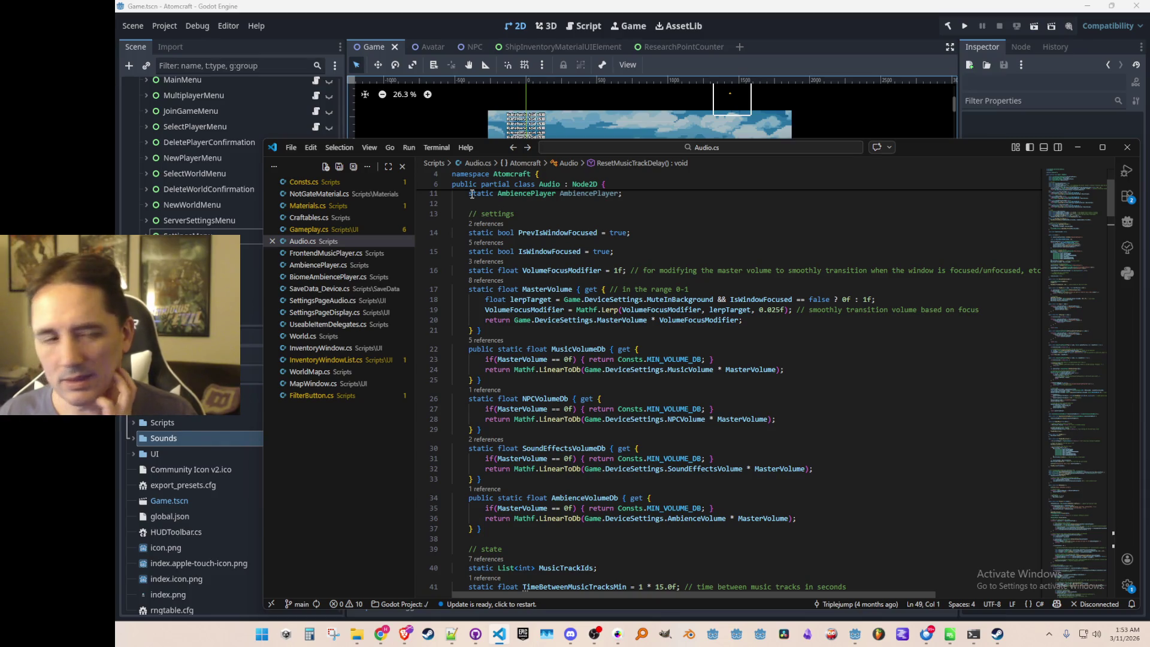
pyautogui.click(452, 20)
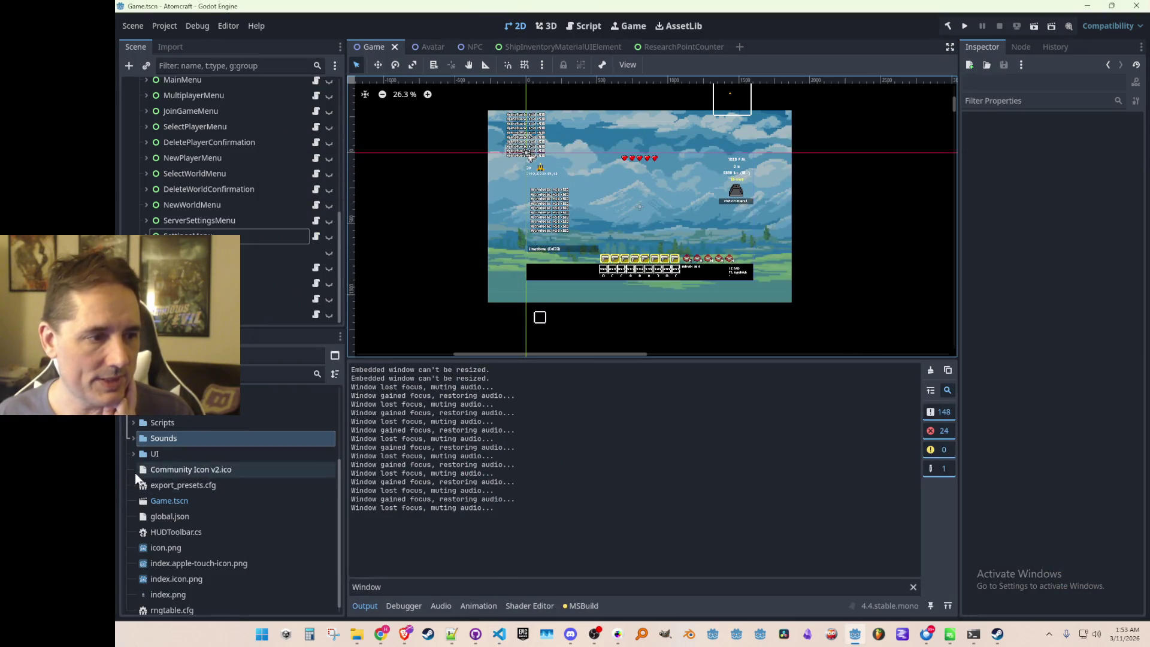
# Expand the Scripts folder and its Materials subfolder to list the material scripts.
pyautogui.click(132, 423)
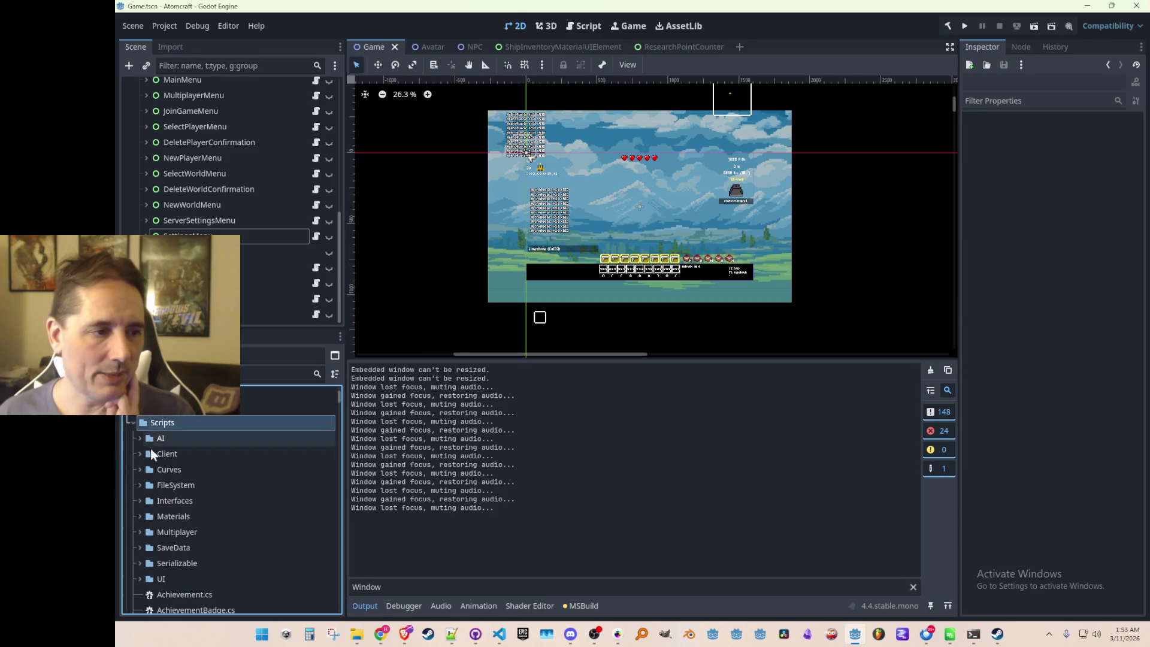
pyautogui.click(151, 515)
pyautogui.click(140, 516)
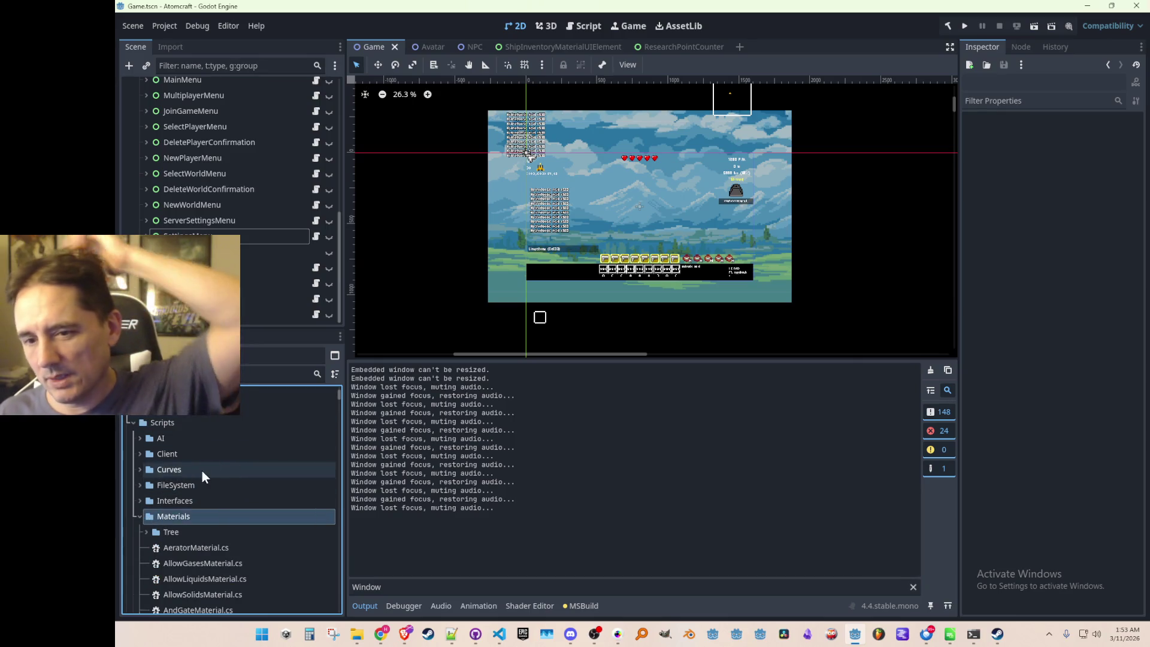
pyautogui.scroll(-3, 231, 497)
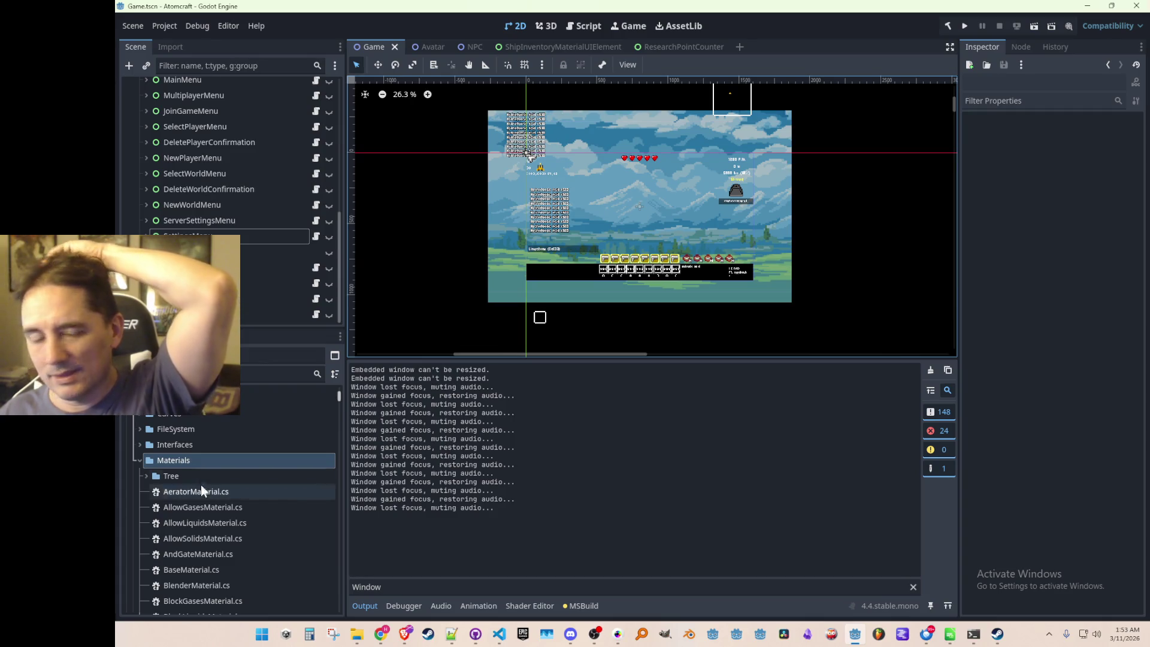
pyautogui.click(173, 461)
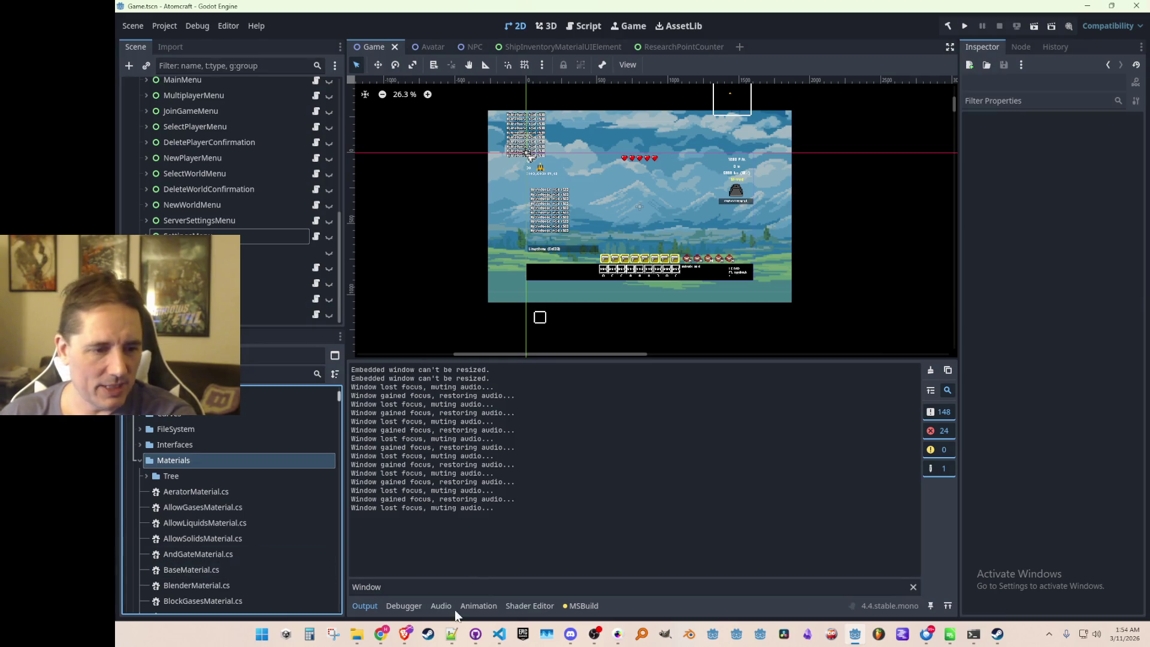
pyautogui.click(499, 634)
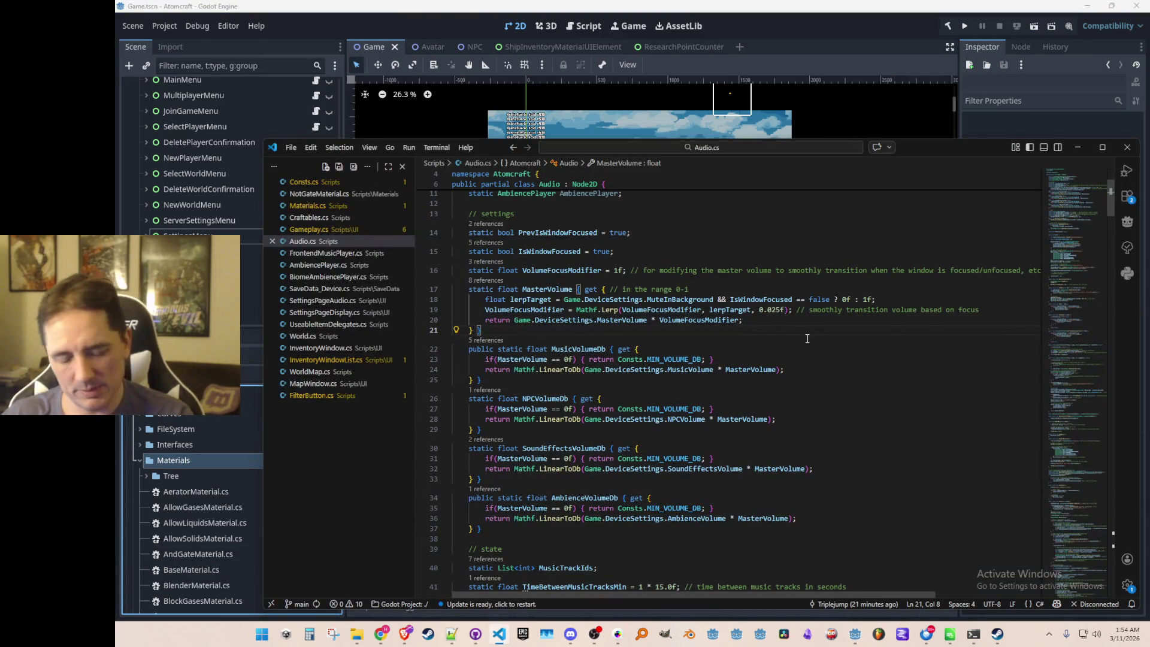
# Open MaterialType.cs via the Ctrl+P quick-open search.
pyautogui.hotkey('ctrl', 'p')
pyautogui.write('MaterialType')
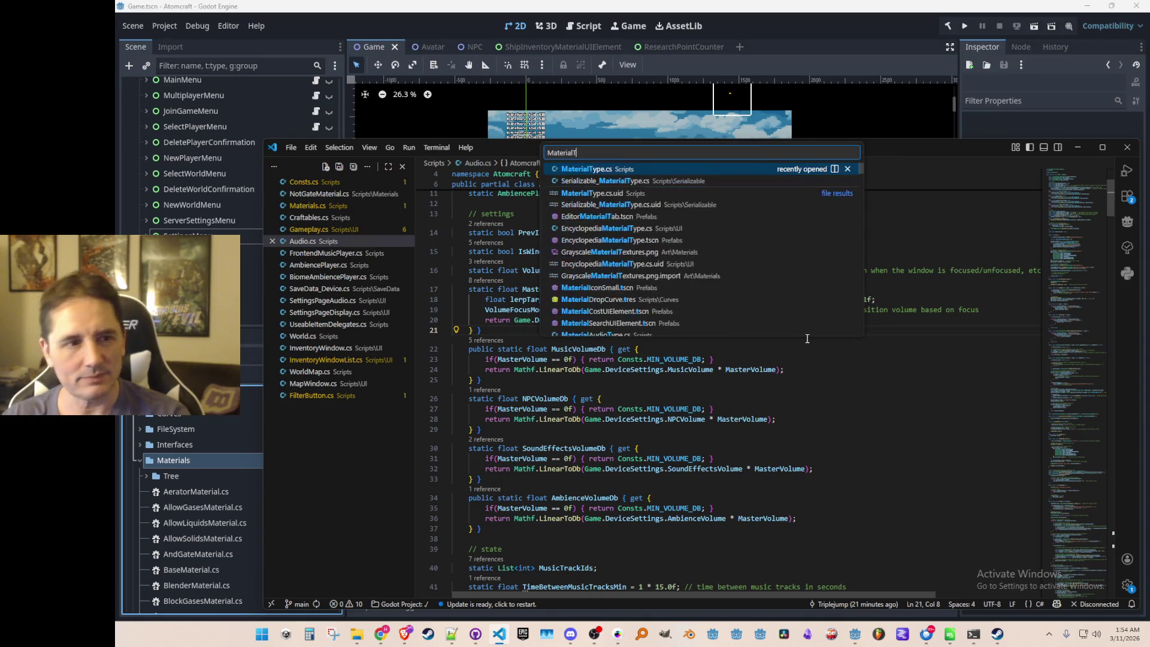
pyautogui.press('Return')
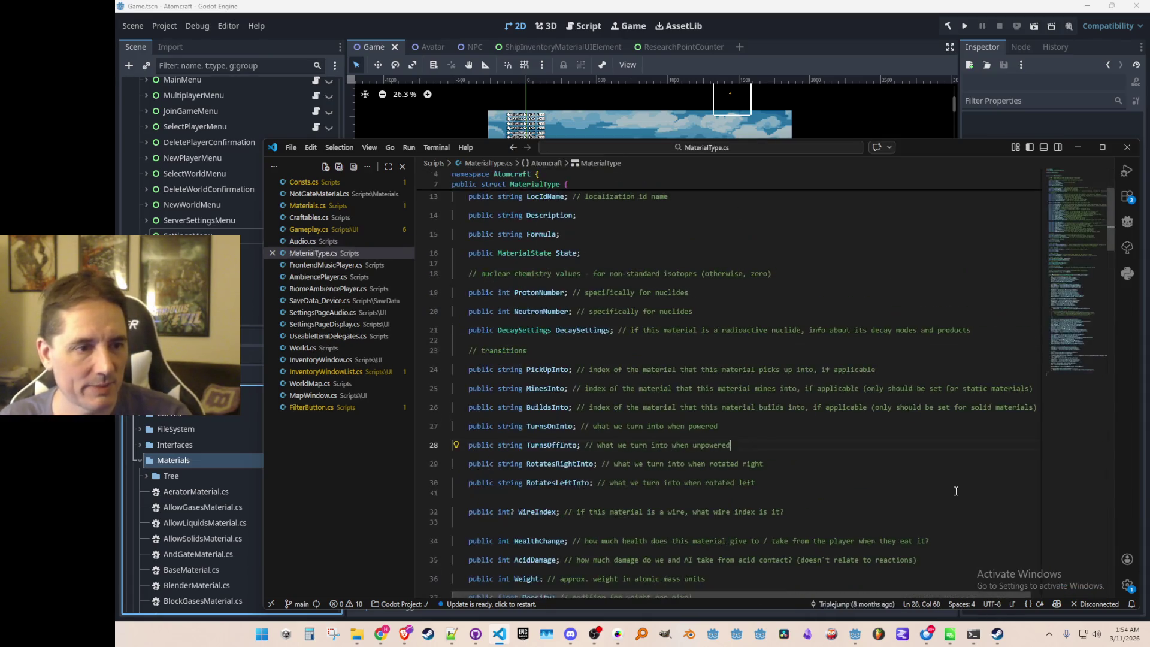
# Scroll through MaterialType.cs to review its transition fields and properties like Hardness and Density.
pyautogui.scroll(-1, 1087, 191)
pyautogui.scroll(-3, 1088, 191)
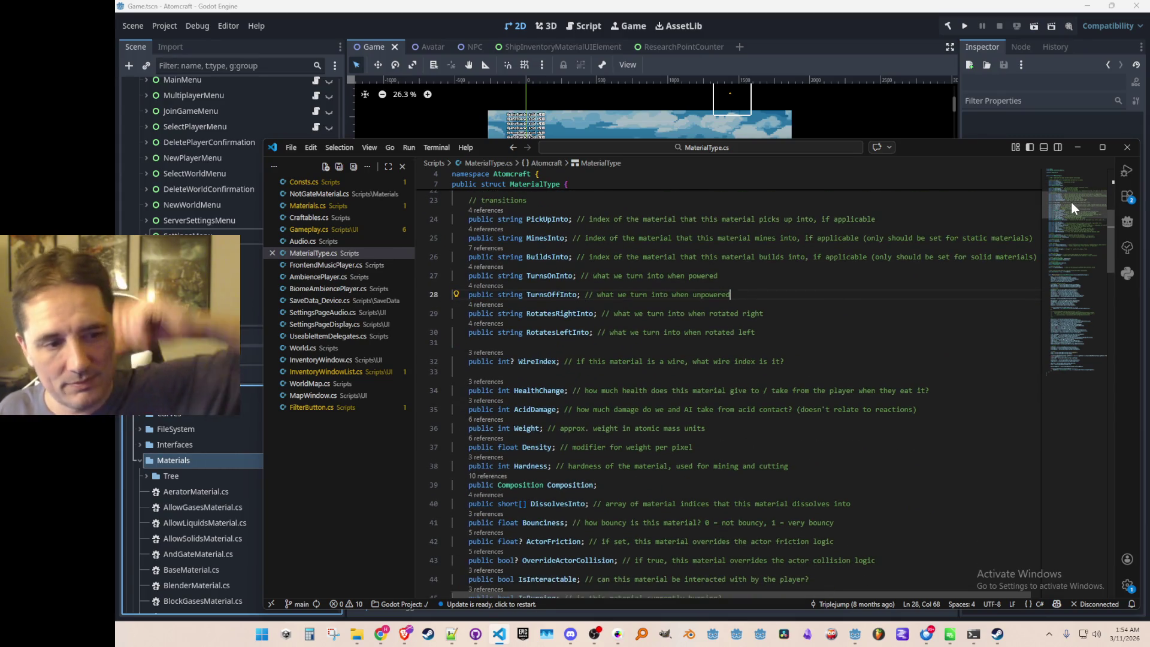
pyautogui.scroll(-1, 1072, 203)
pyautogui.moveTo(1068, 210)
pyautogui.mouseDown()
pyautogui.moveTo(1037, 293)
pyautogui.moveTo(1034, 203)
pyautogui.mouseUp()
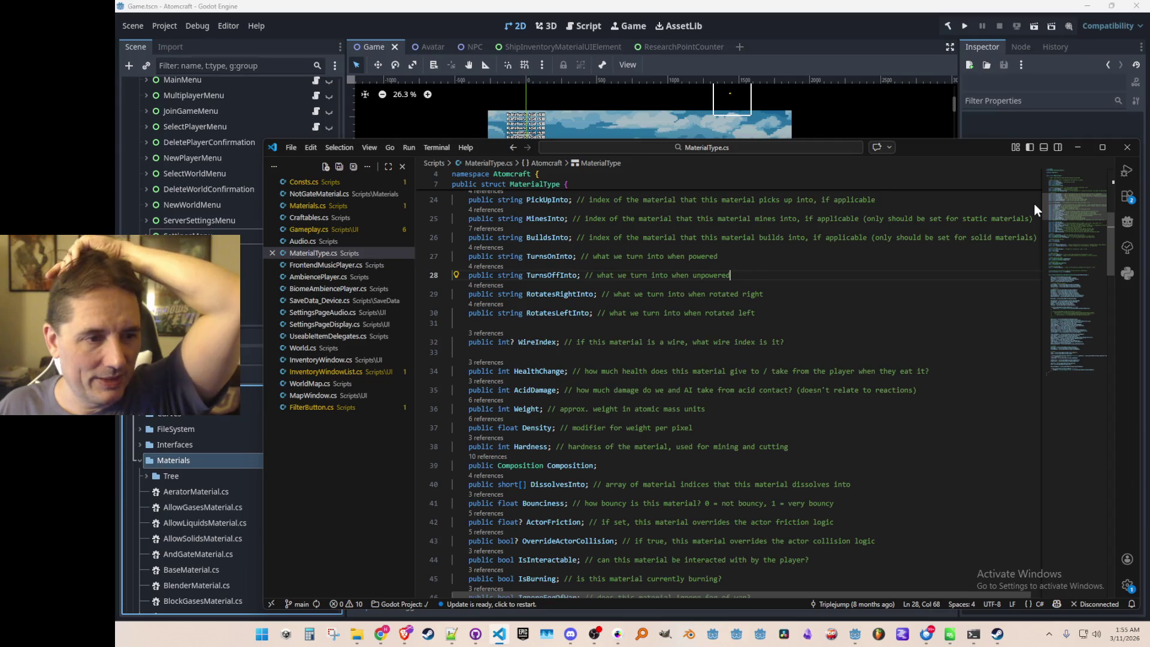
pyautogui.moveTo(1033, 203); pyautogui.dragTo(1034, 209)
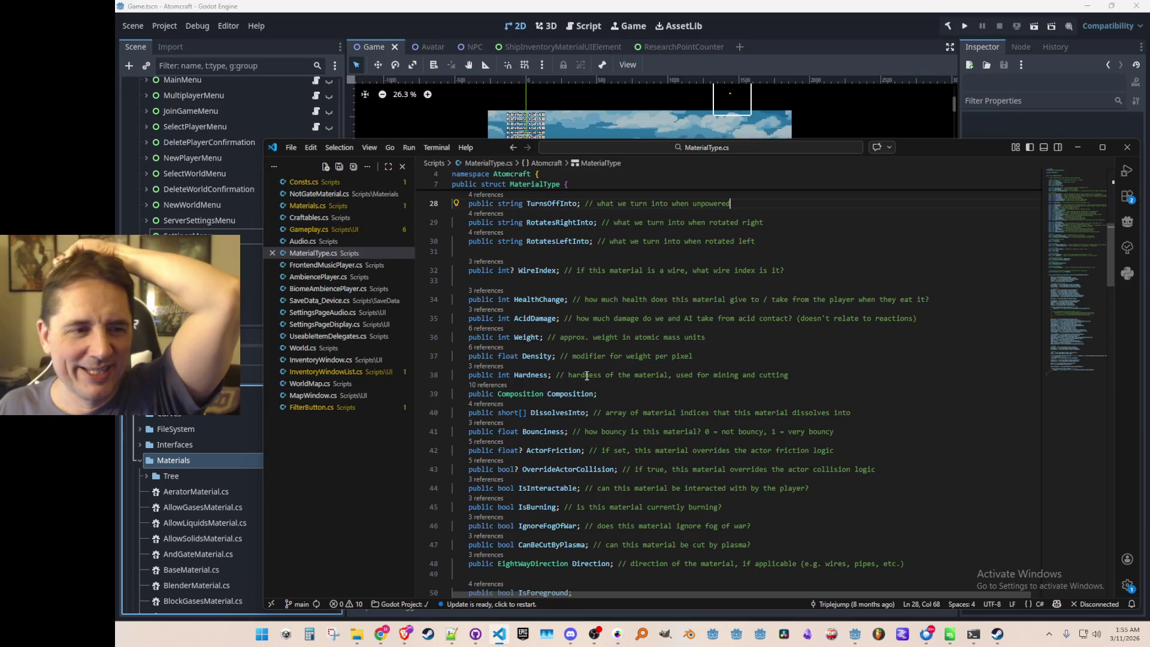
pyautogui.click(837, 372)
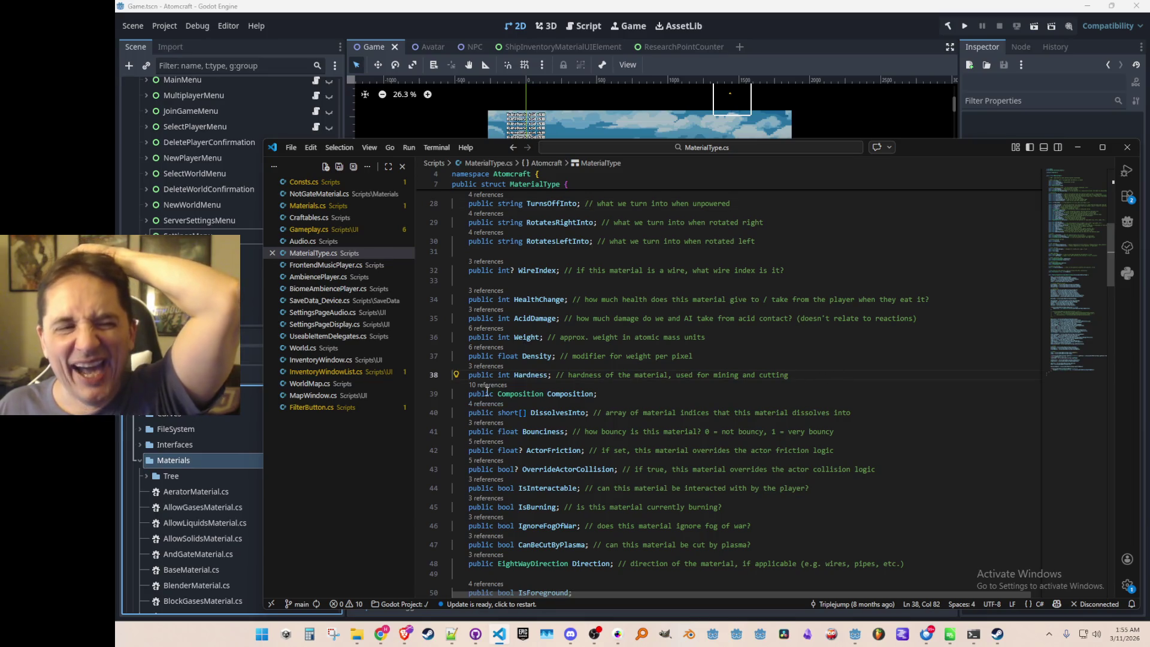
pyautogui.scroll(9, 821, 386)
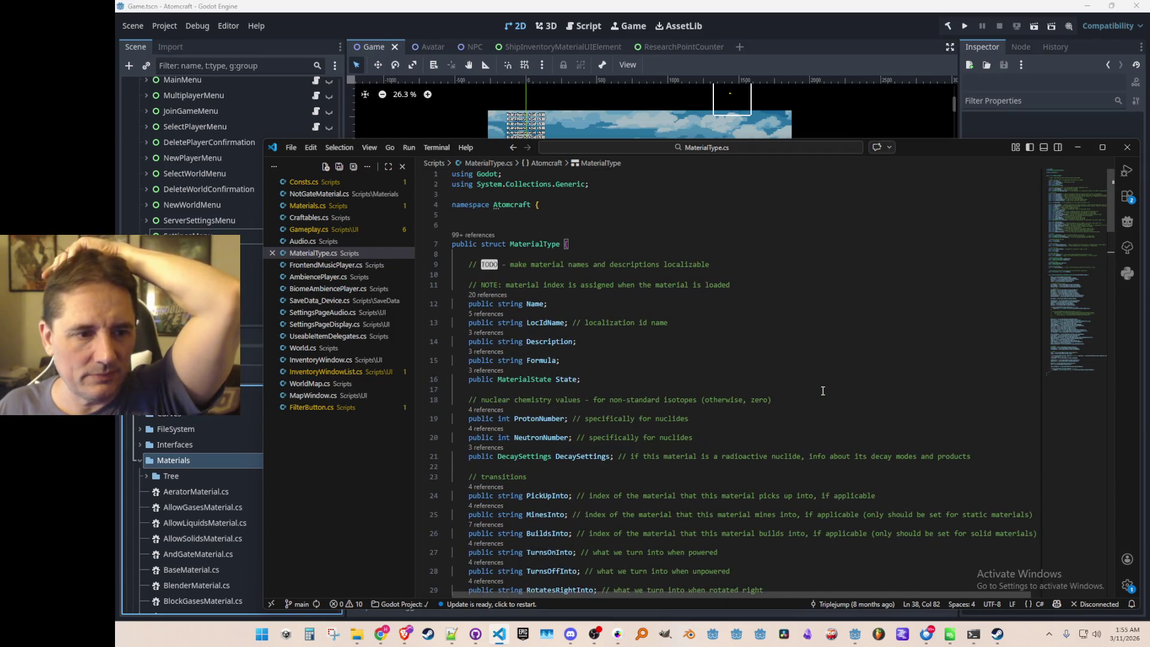
pyautogui.scroll(-5, 681, 425)
pyautogui.scroll(-4, 681, 425)
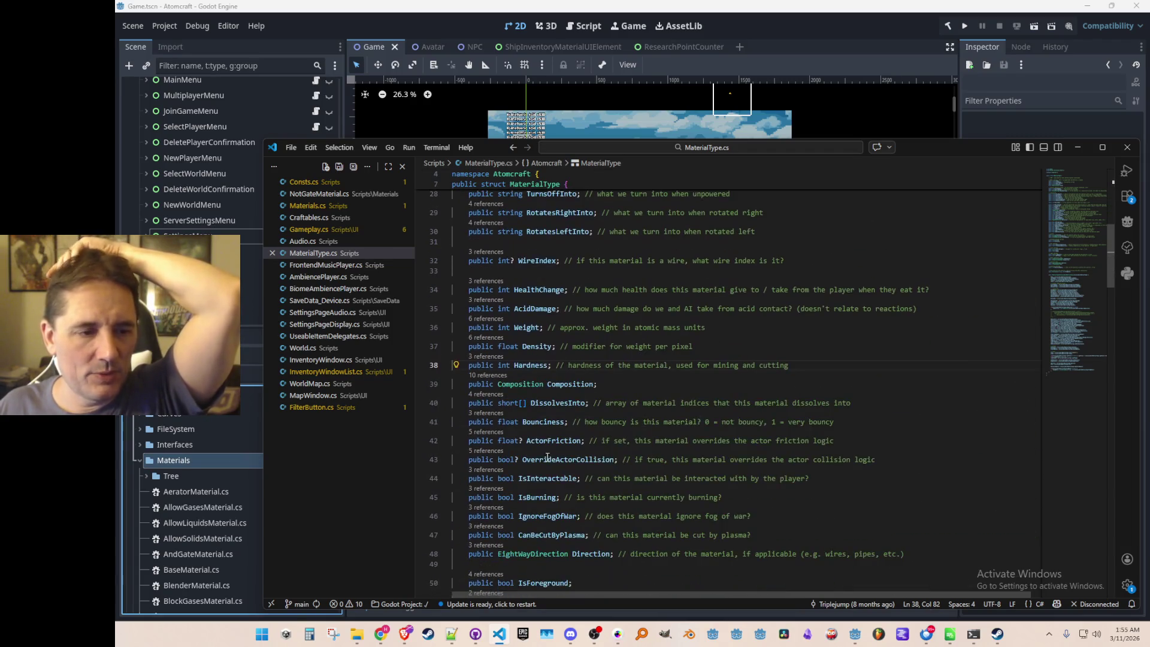
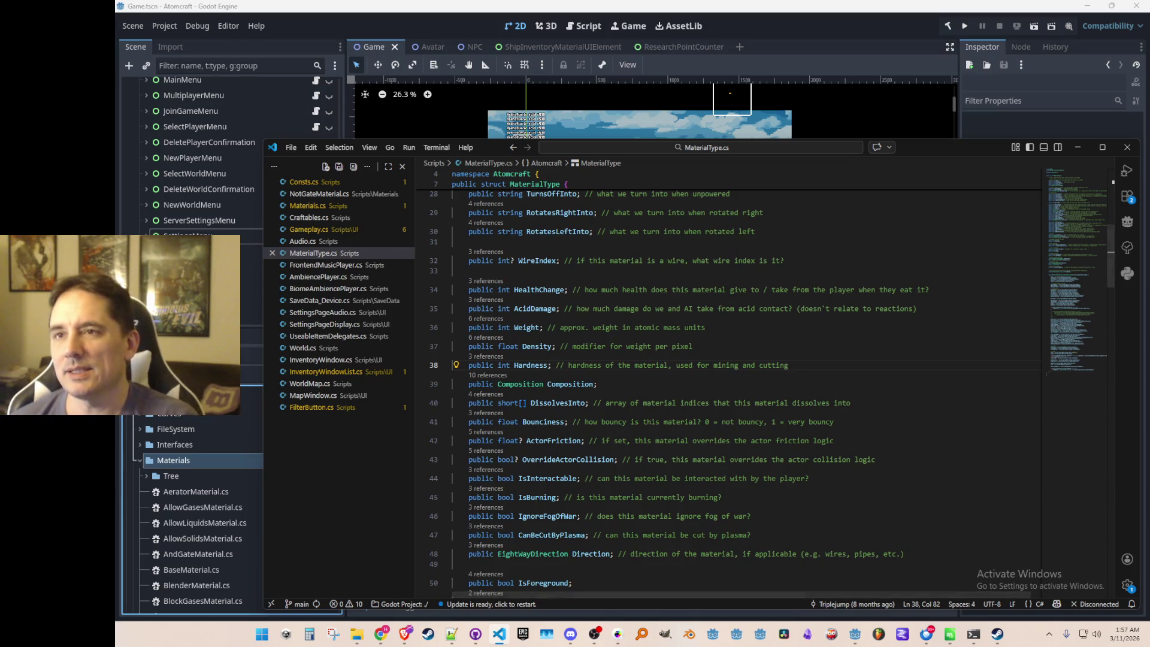
# Switch from MaterialType.cs to the Brave window with the Music Block wiki page and shift it up-right.
pyautogui.hotkey('alt', 'Tab')
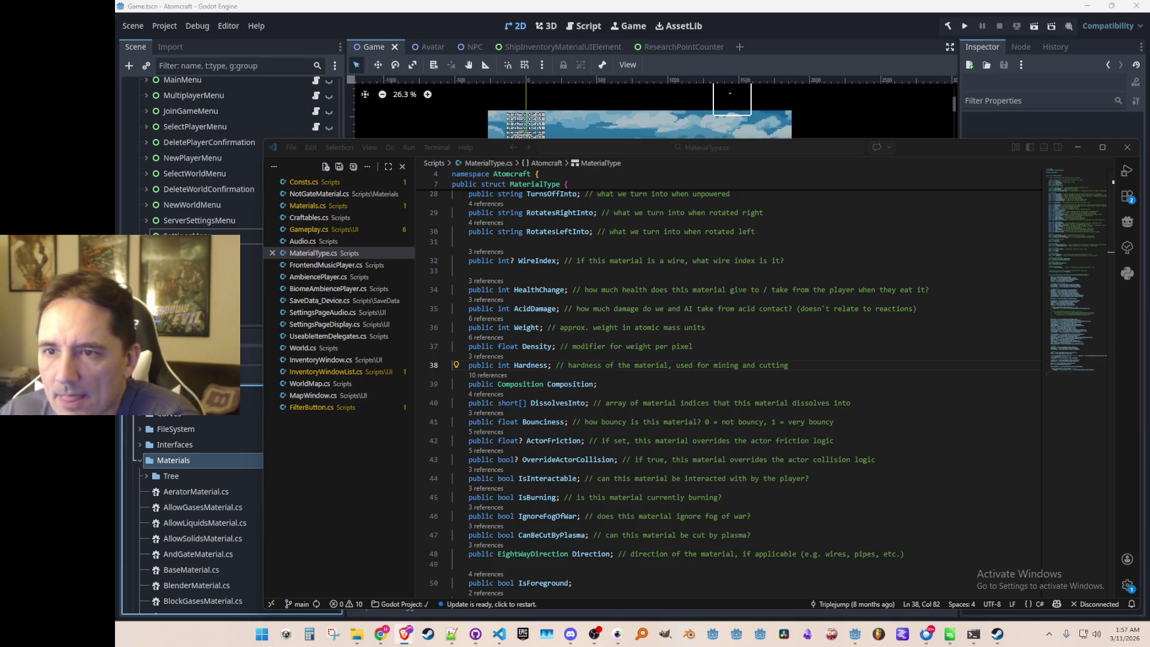
pyautogui.hotkey('alt', 'Tab')
pyautogui.moveTo(675, 56); pyautogui.dragTo(745, 48)
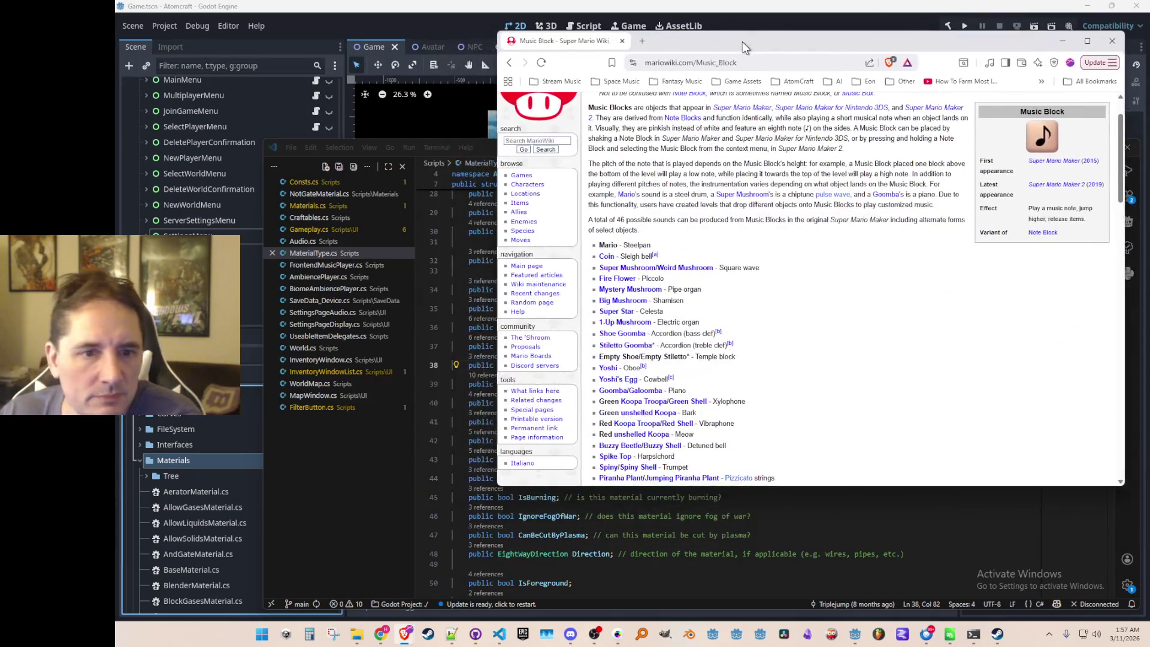
pyautogui.scroll(2, 712, 292)
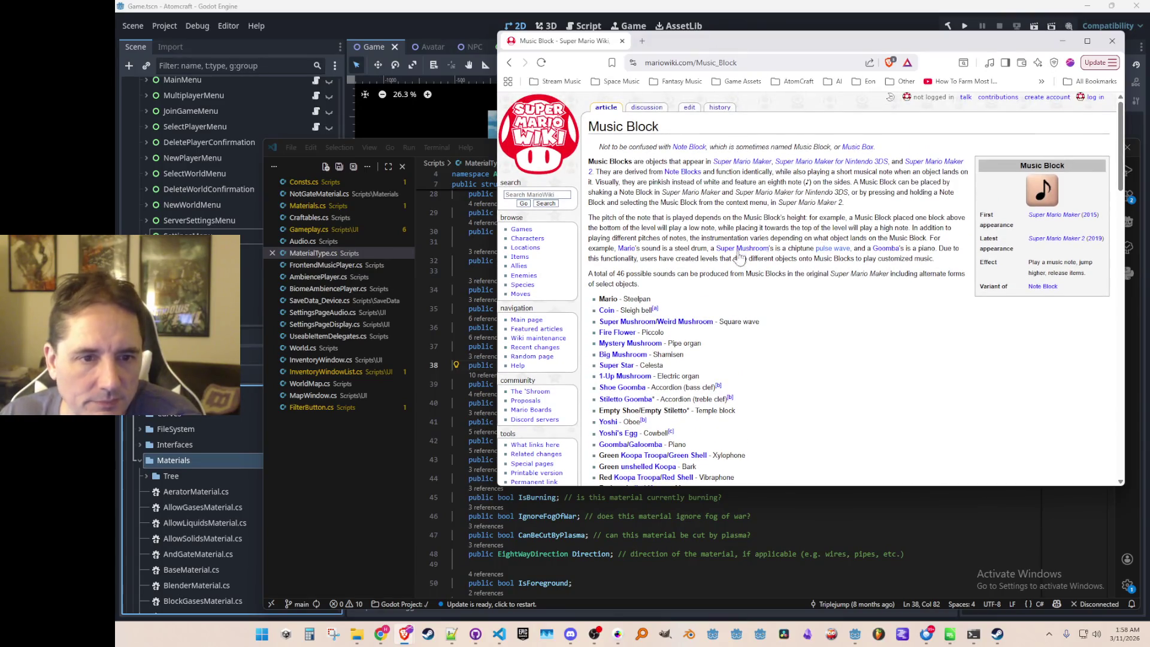
pyautogui.moveTo(675, 192); pyautogui.dragTo(653, 299)
pyautogui.click(607, 218)
pyautogui.moveTo(607, 218)
pyautogui.mouseDown()
pyautogui.moveTo(682, 219)
pyautogui.moveTo(809, 248)
pyautogui.moveTo(813, 273)
pyautogui.mouseUp()
pyautogui.click(693, 233)
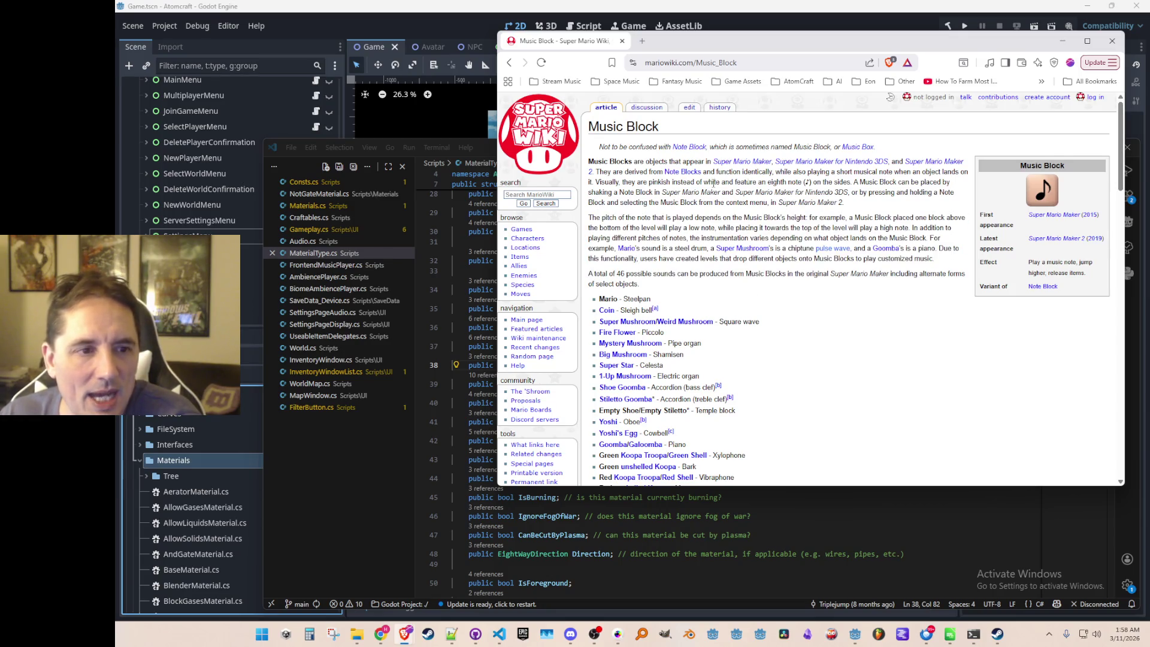
pyautogui.tripleClick(764, 203)
pyautogui.click(764, 219)
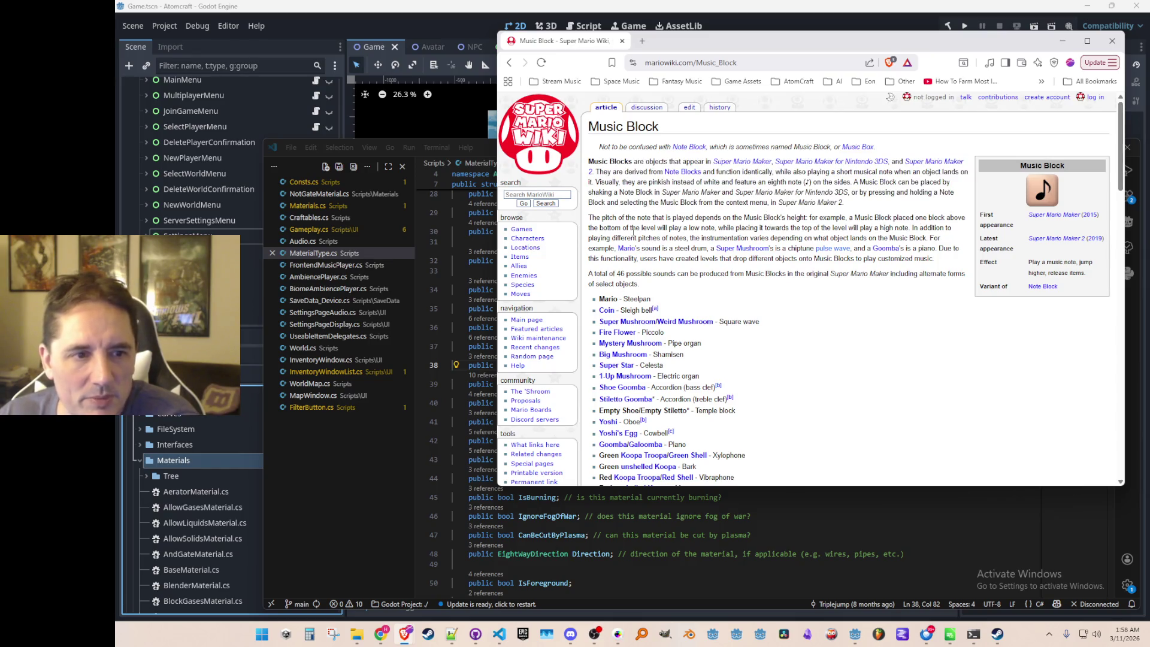
pyautogui.moveTo(590, 181)
pyautogui.mouseDown()
pyautogui.moveTo(934, 263)
pyautogui.moveTo(778, 285)
pyautogui.mouseUp()
pyautogui.click(714, 209)
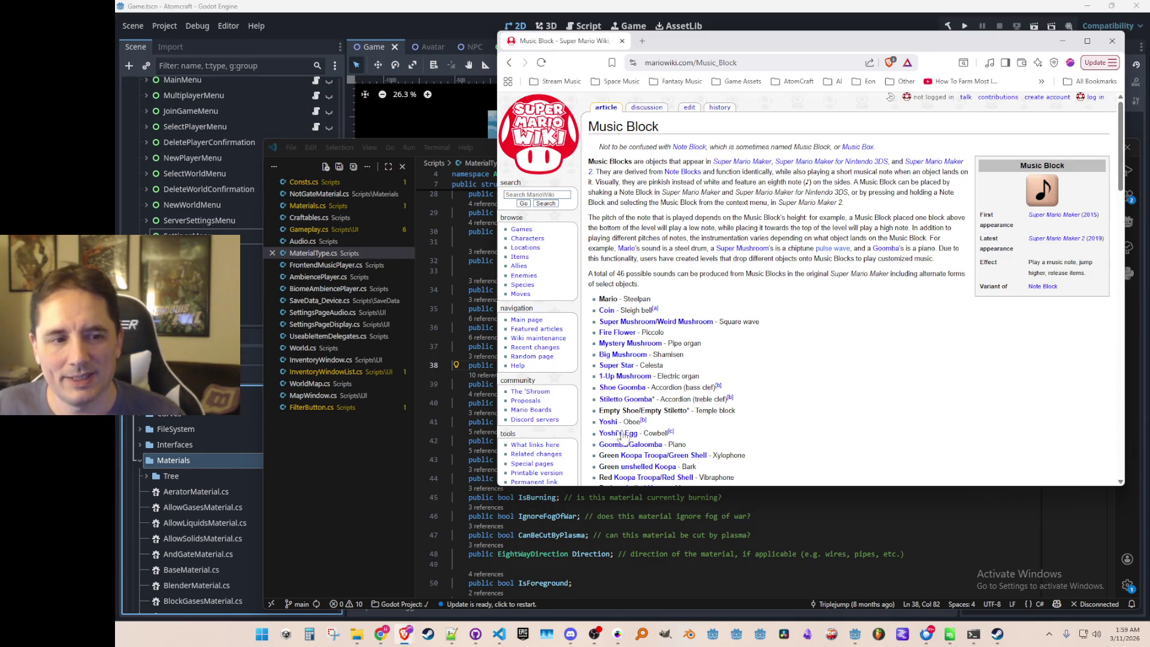
pyautogui.scroll(-1, 696, 258)
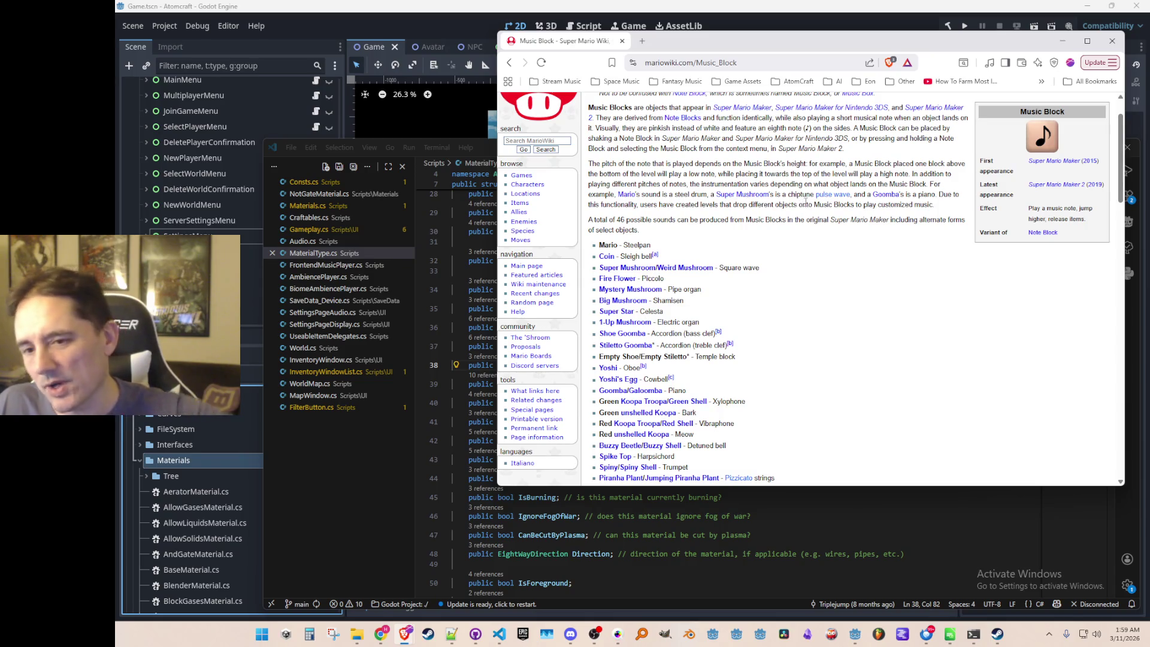
pyautogui.scroll(-3, 812, 282)
pyautogui.scroll(4, 833, 300)
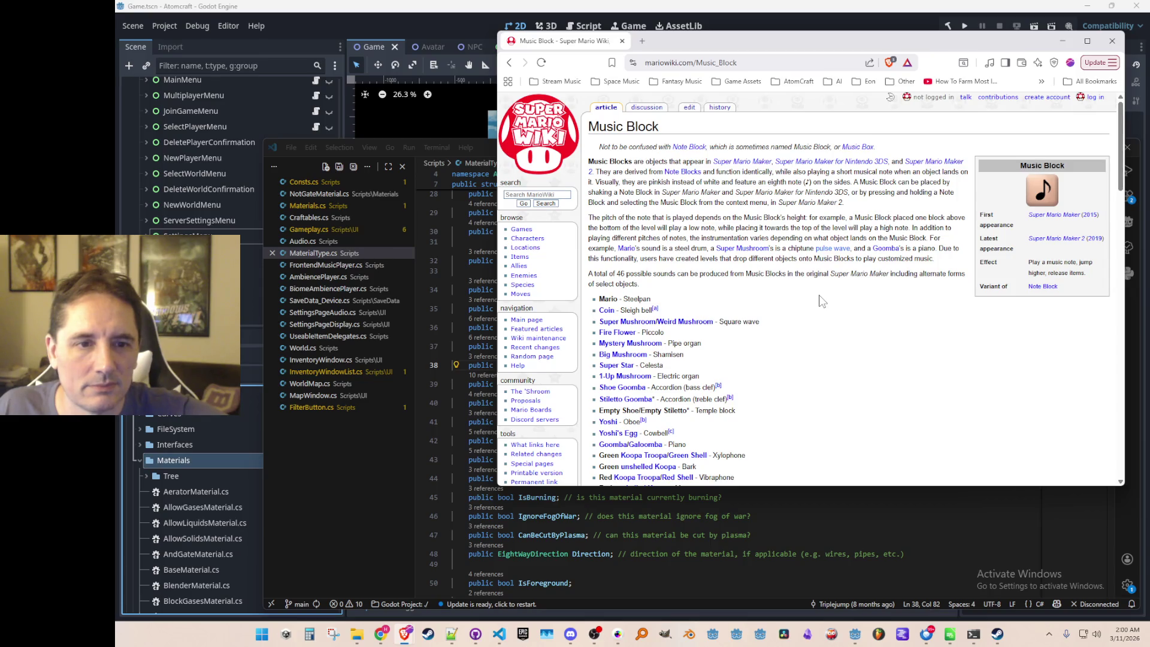
pyautogui.moveTo(771, 202)
pyautogui.mouseDown()
pyautogui.moveTo(850, 379)
pyautogui.moveTo(739, 217)
pyautogui.mouseUp()
pyautogui.click(841, 328)
pyautogui.click(739, 217)
pyautogui.moveTo(751, 172); pyautogui.dragTo(810, 357)
pyautogui.click(814, 293)
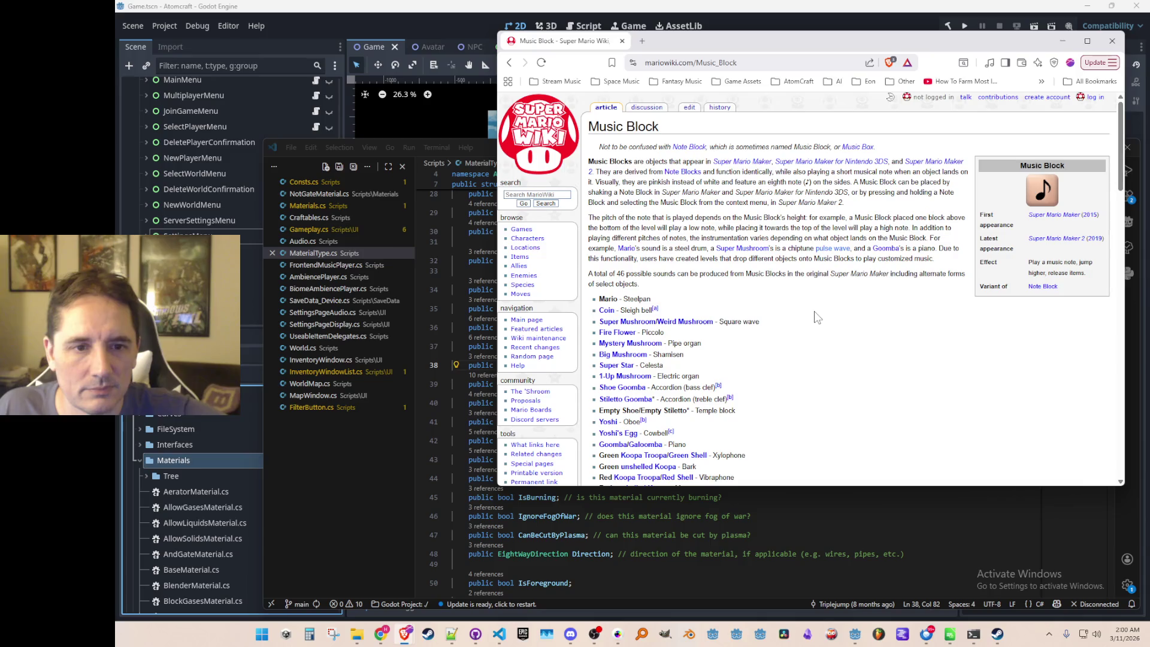
pyautogui.moveTo(773, 214); pyautogui.dragTo(738, 427)
pyautogui.click(836, 289)
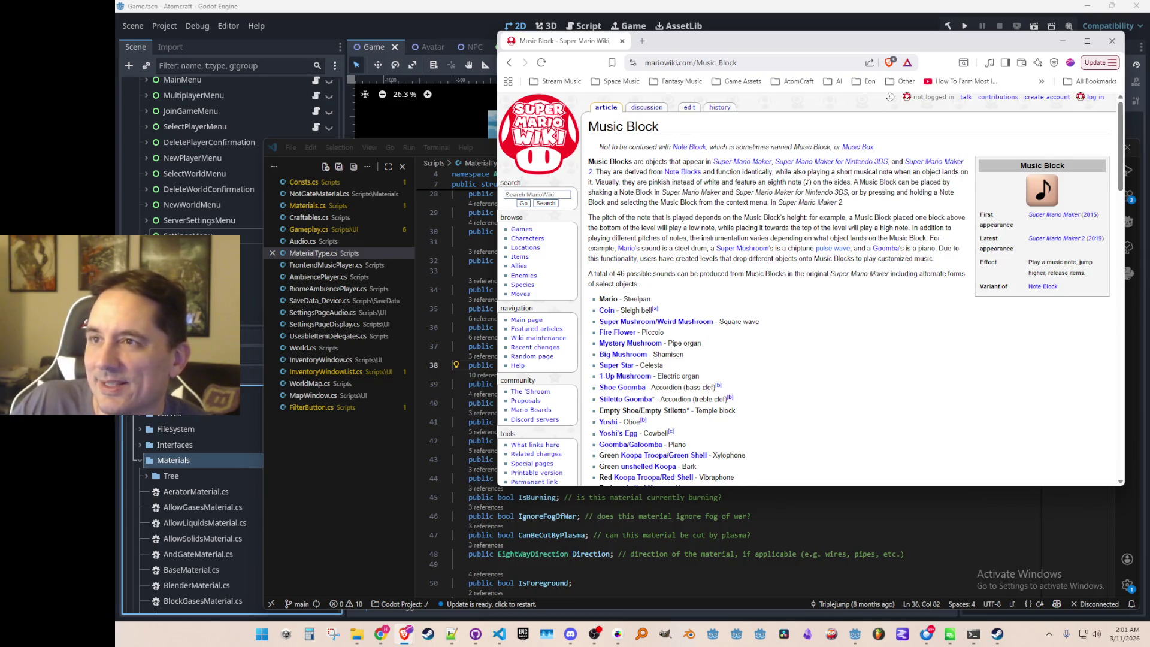
# Put the Pizza Tower Full Soundtrack YouTube window in front and move it up and right.
pyautogui.hotkey('alt', 'Tab')
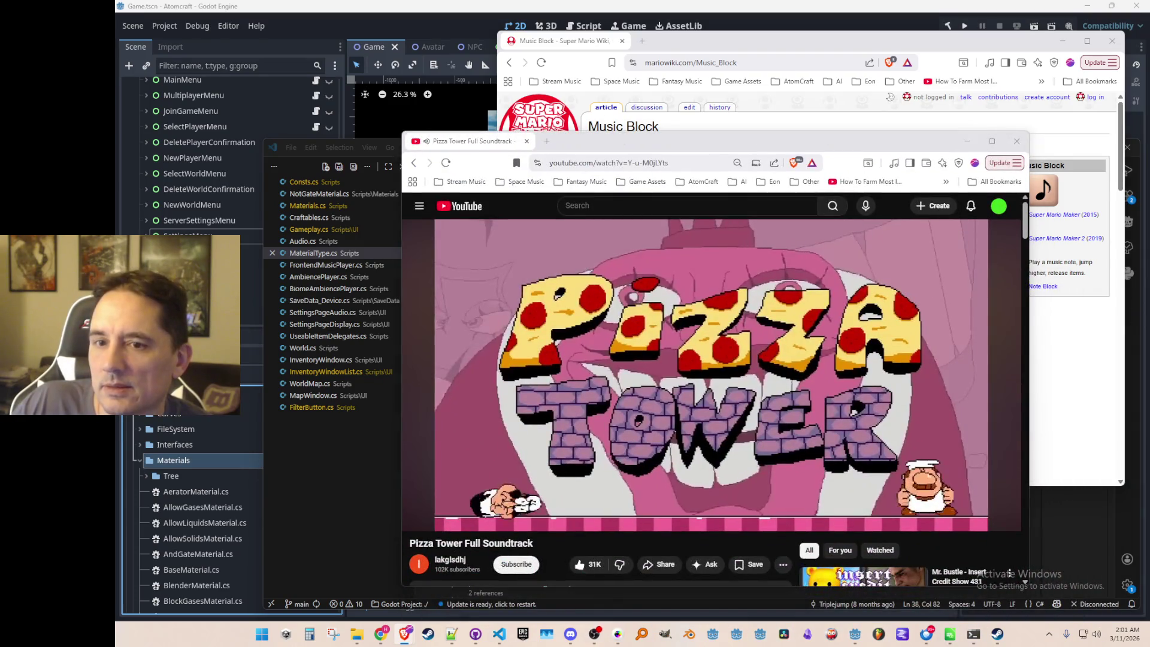
pyautogui.moveTo(865, 146); pyautogui.dragTo(968, 86)
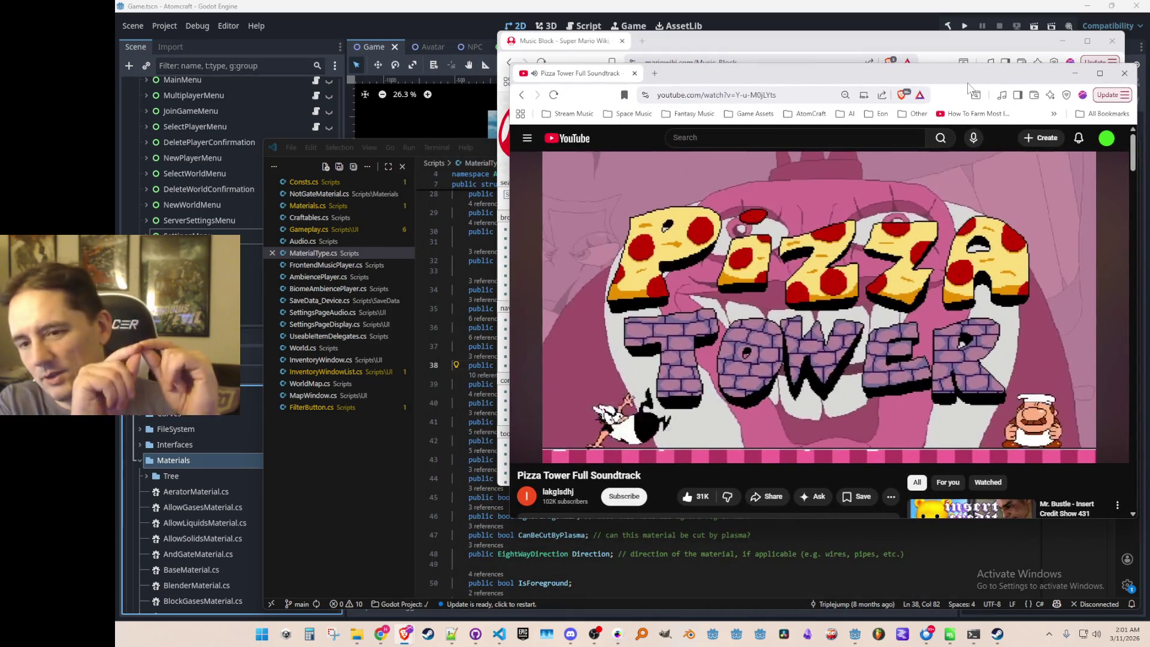